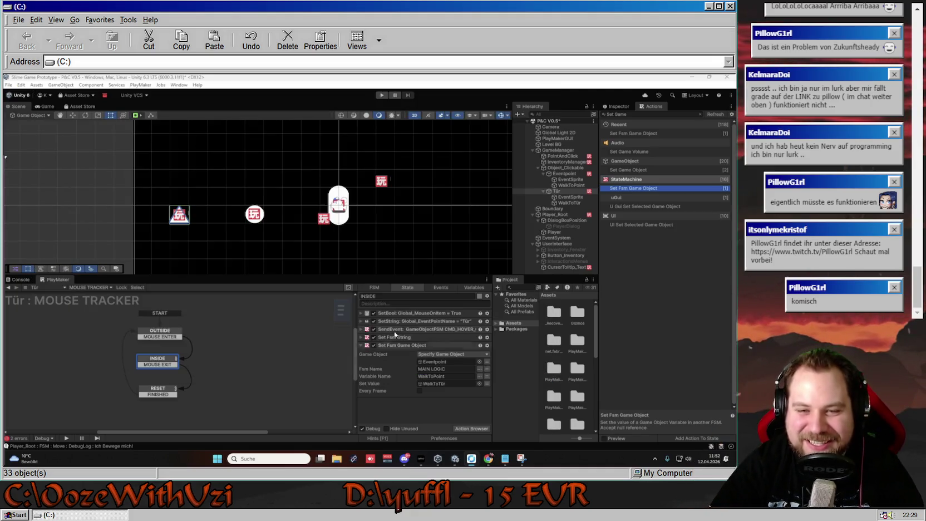
- Play-test walking the player to the door triangle and the white circle, then stop the game
click(382, 95)
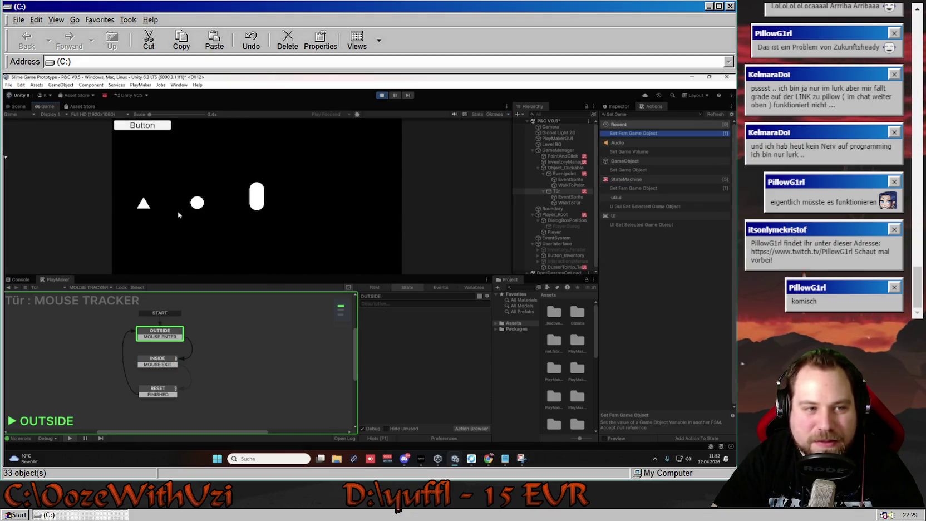
mouse_move(143, 204)
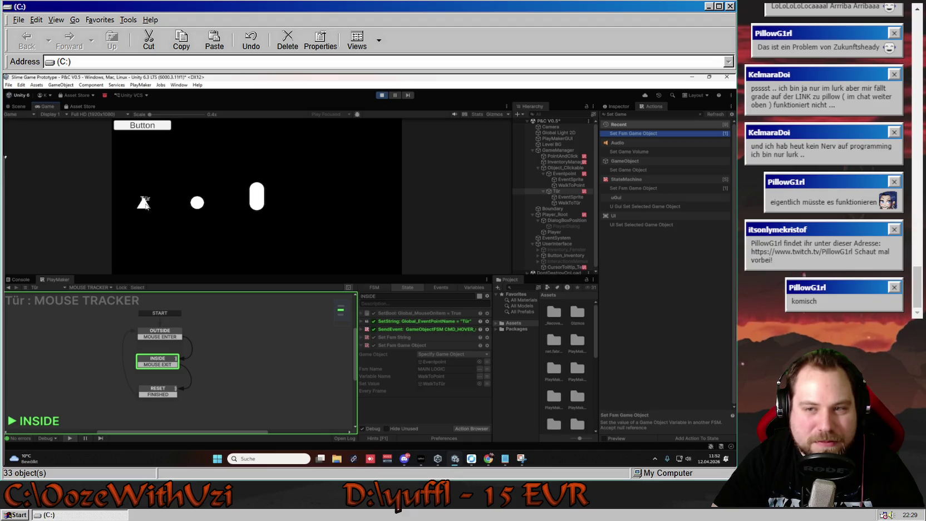
click(144, 204)
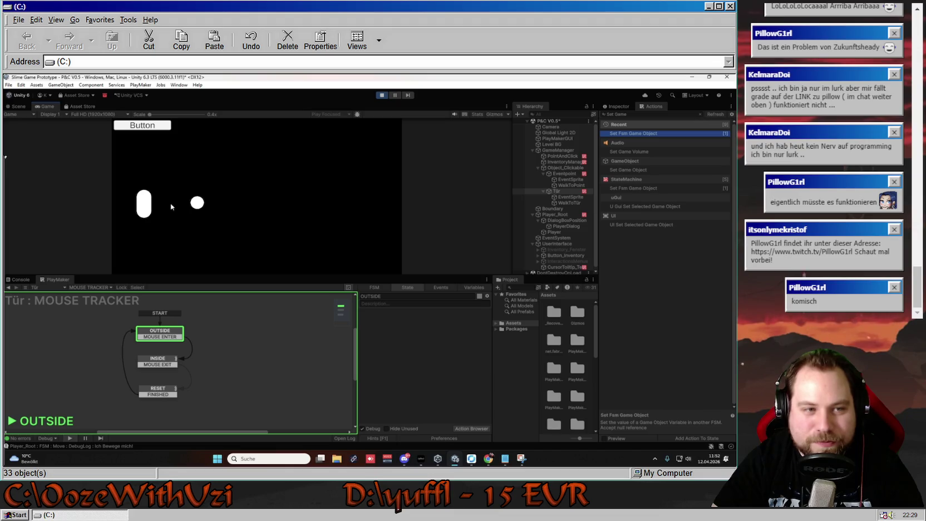
click(196, 203)
key(ctrl+p)
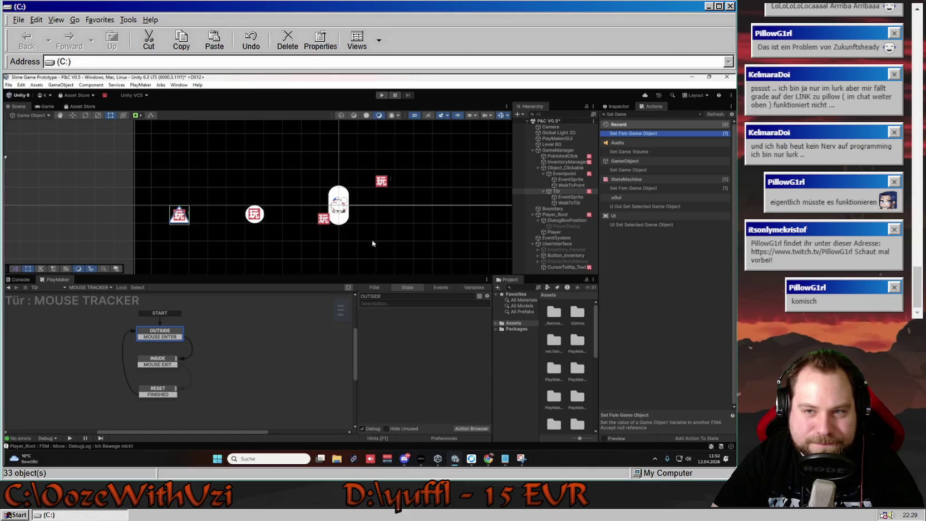
- Make NORMAL_WALK's Get Position take its object from WalkToPoint, then start the game
click(561, 173)
click(146, 358)
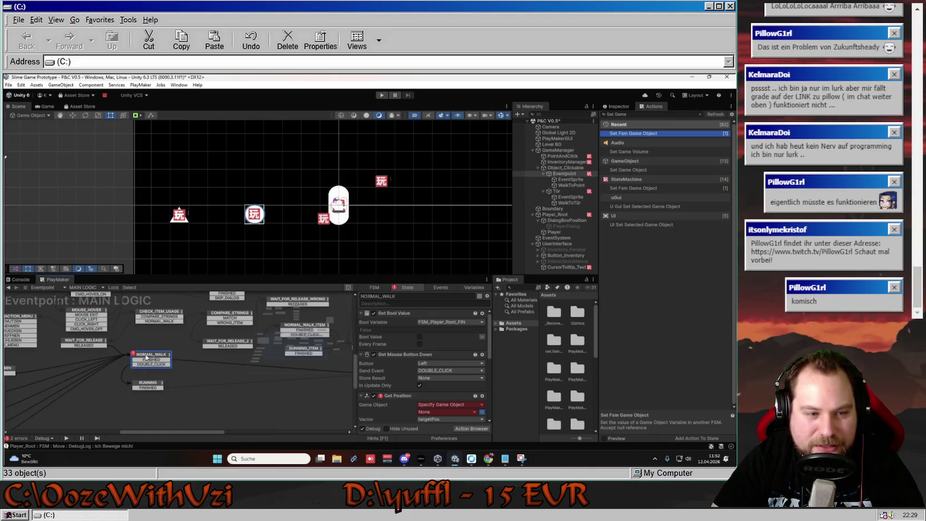
scroll(404, 393, down, 2)
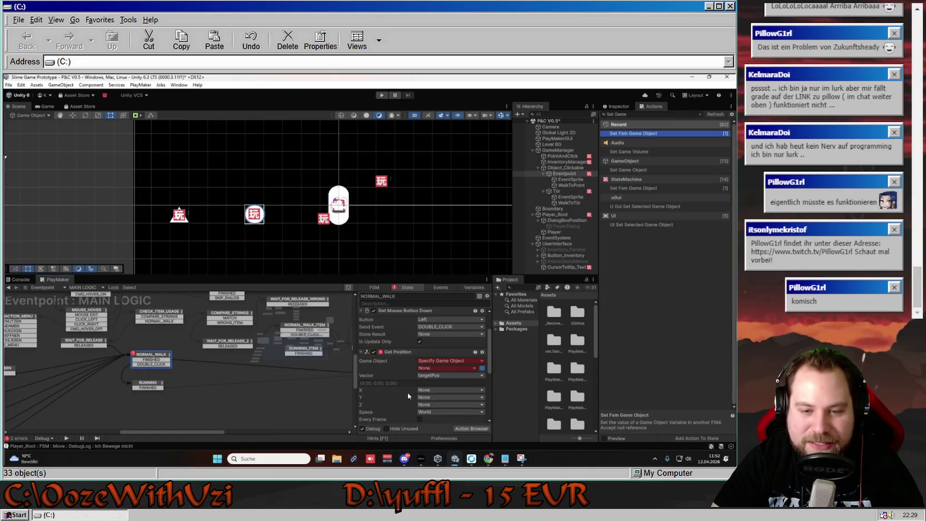
click(476, 368)
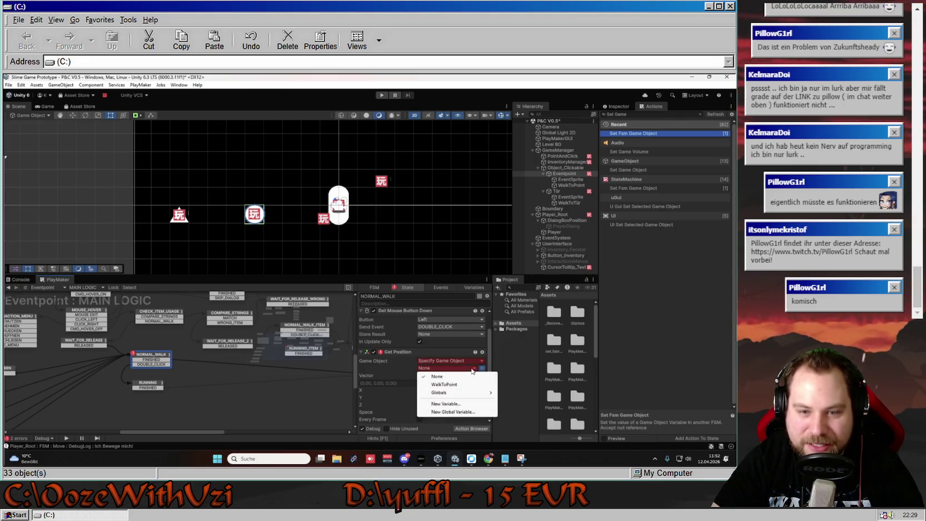
click(463, 385)
scroll(392, 367, down, 5)
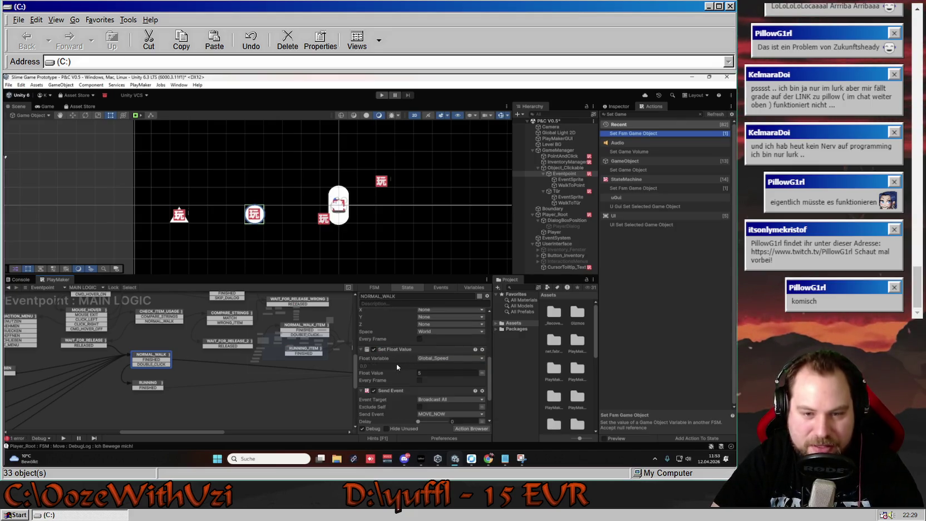
key(ctrl+p)
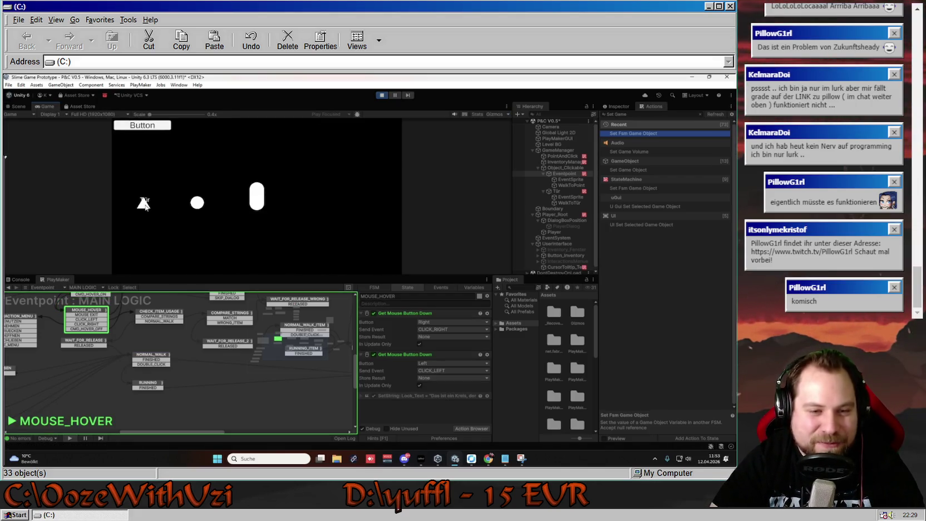
- Walk the slime to the triangle door to show its look text, stop, and select the WalkToTür marker
click(144, 205)
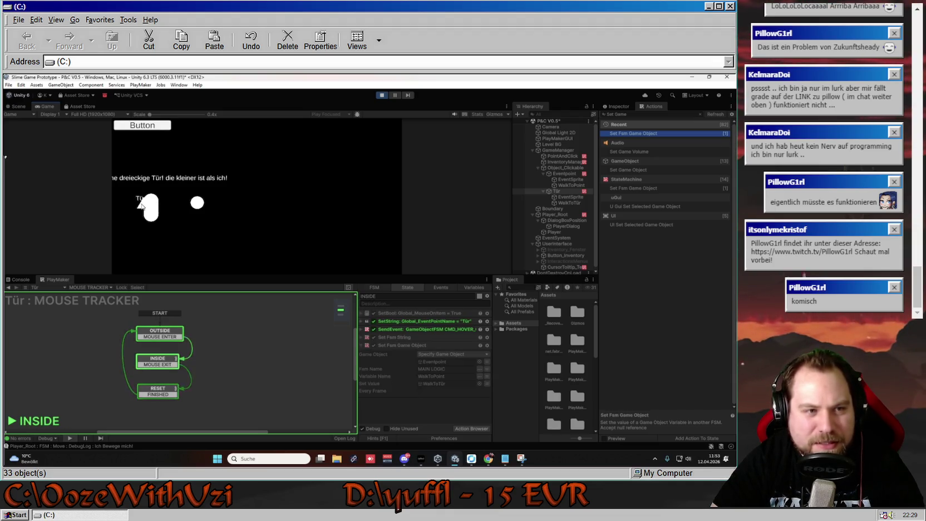
key(ctrl+p)
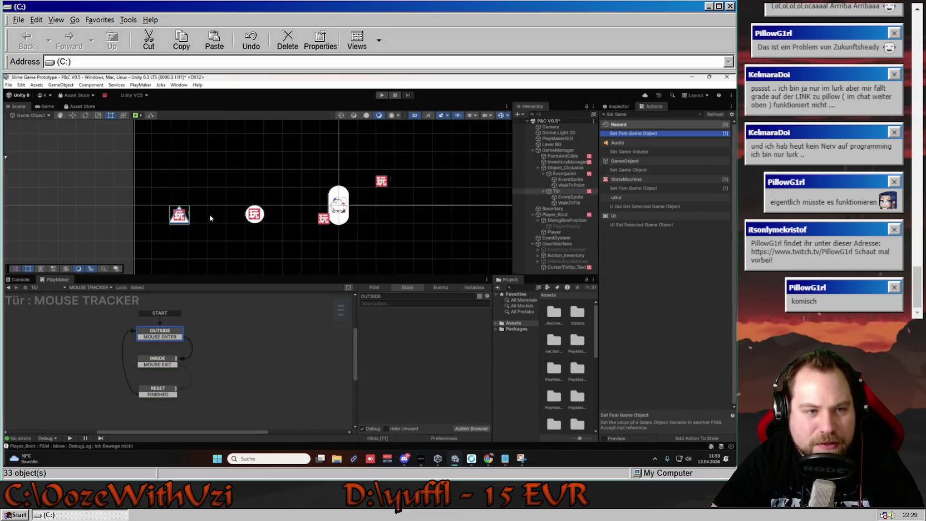
click(550, 201)
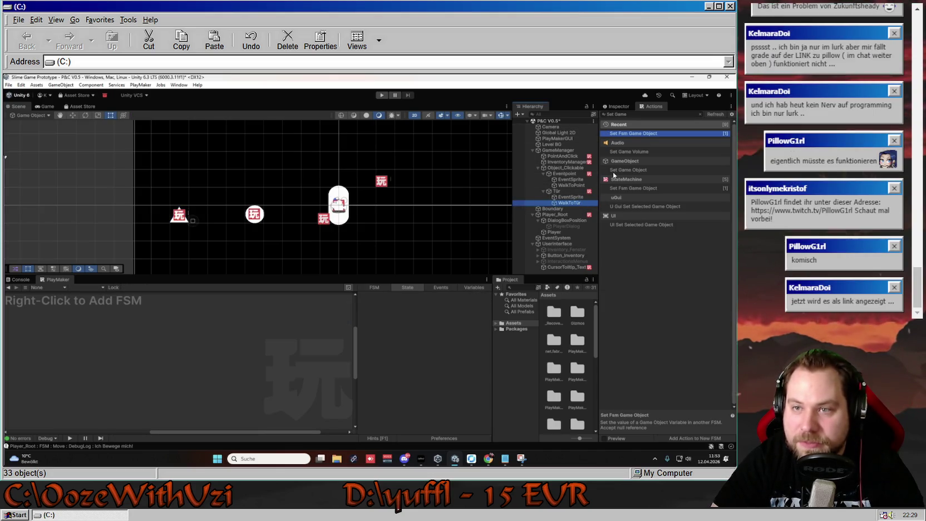
- Move the WalkToTür marker just right of the door (X 1.32, Y -0.62) and test-walk to it
click(618, 106)
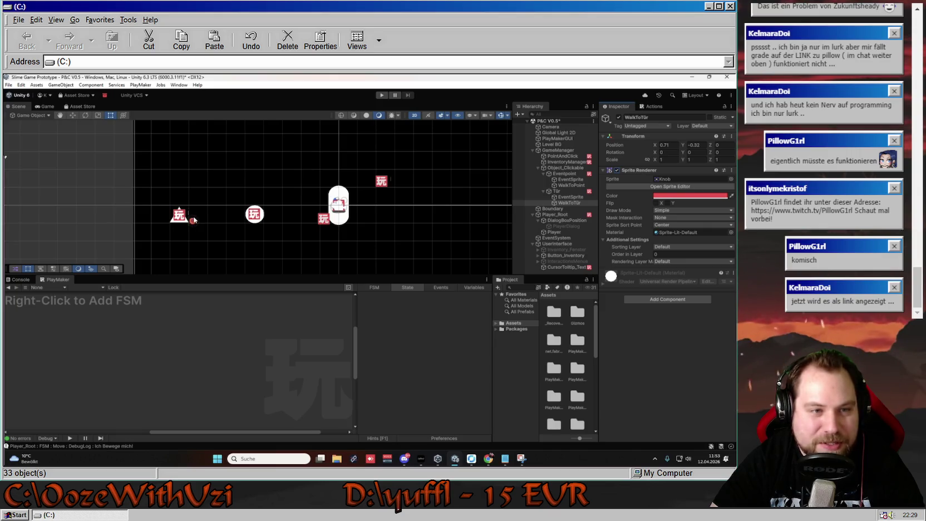
drag(193, 223, 205, 225)
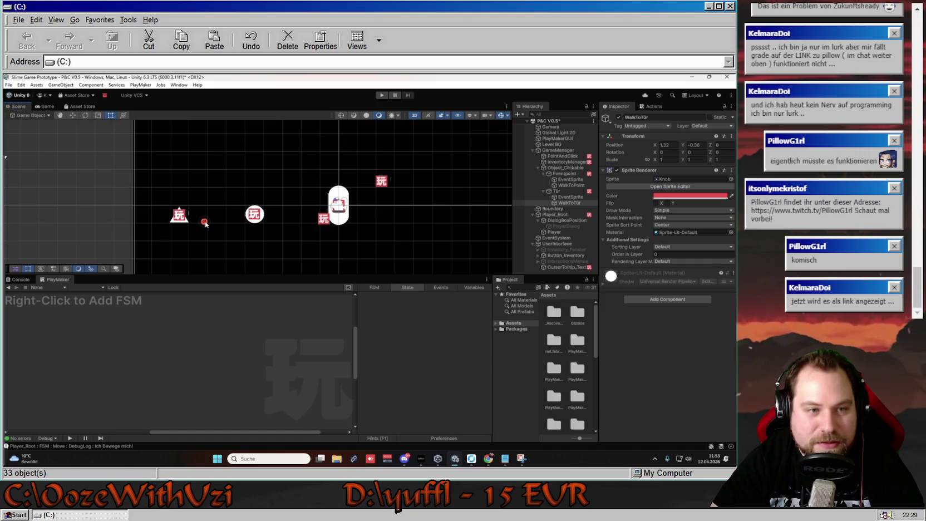
drag(205, 224, 204, 226)
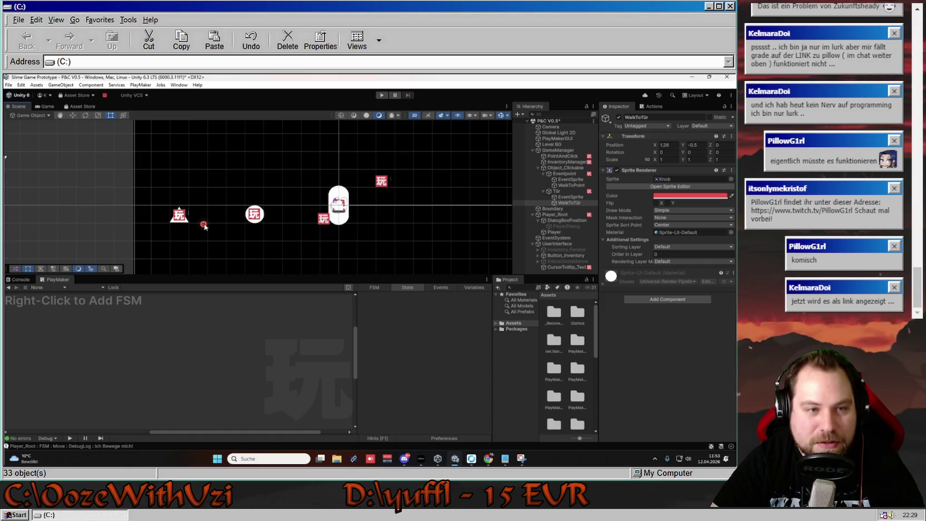
click(382, 95)
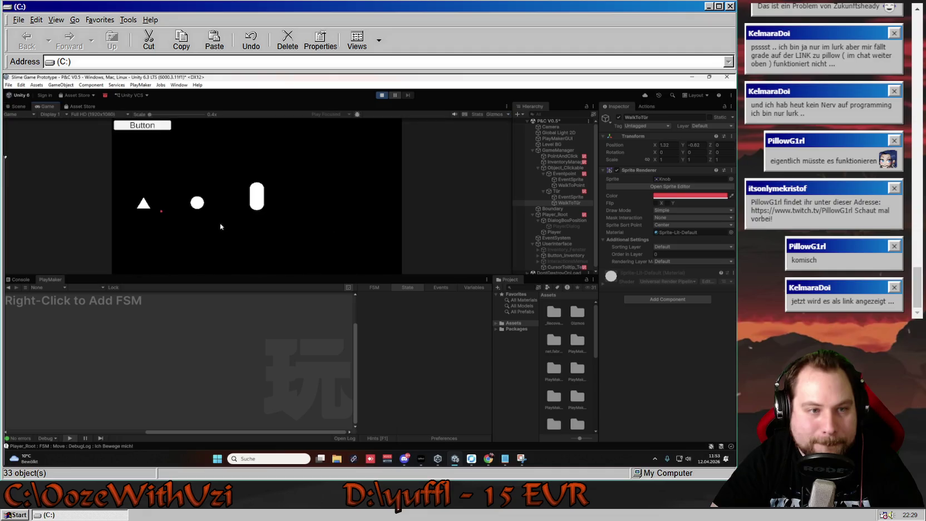
click(143, 204)
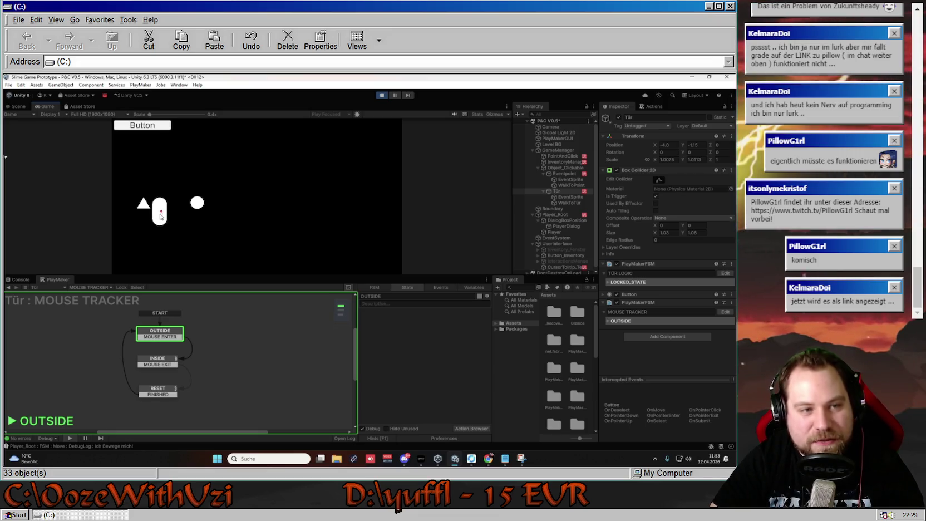
key(ctrl+p)
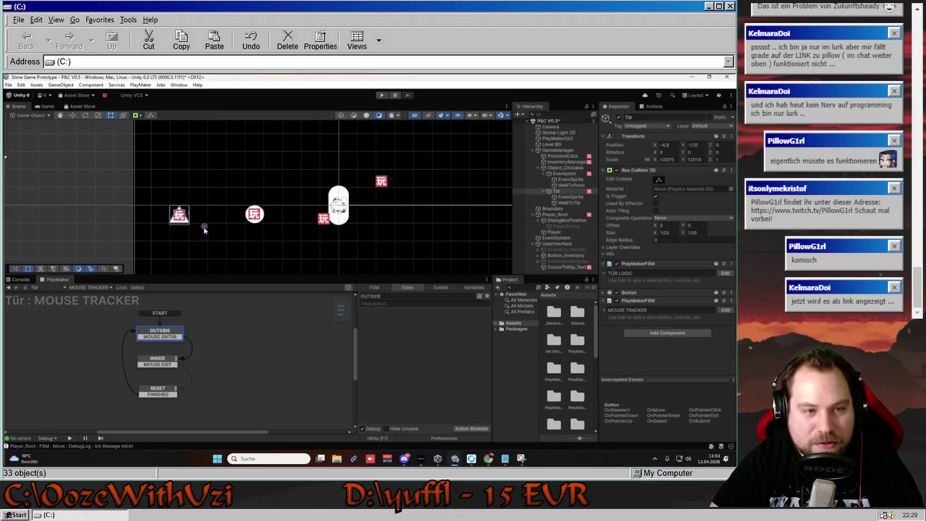
- Hide WalkToTür's red dot by disabling its Sprite Renderer, then run the game again
click(204, 227)
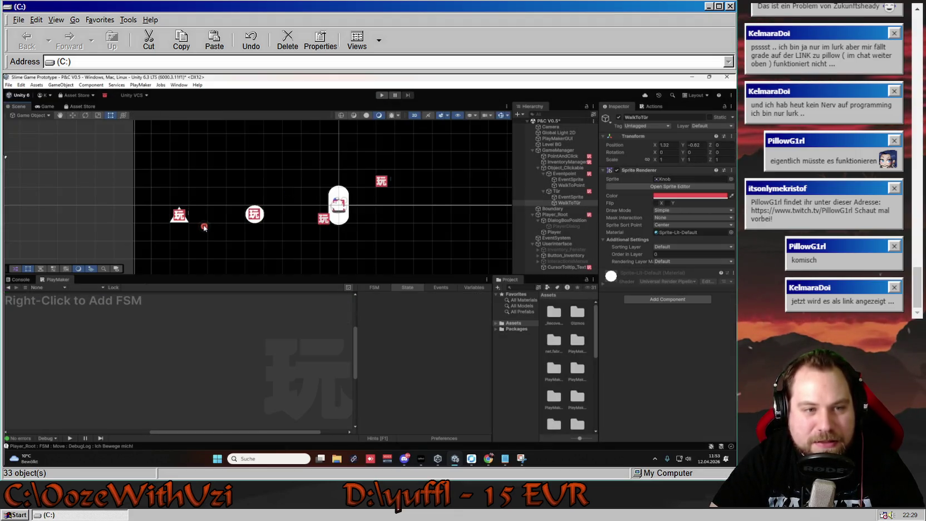
click(616, 171)
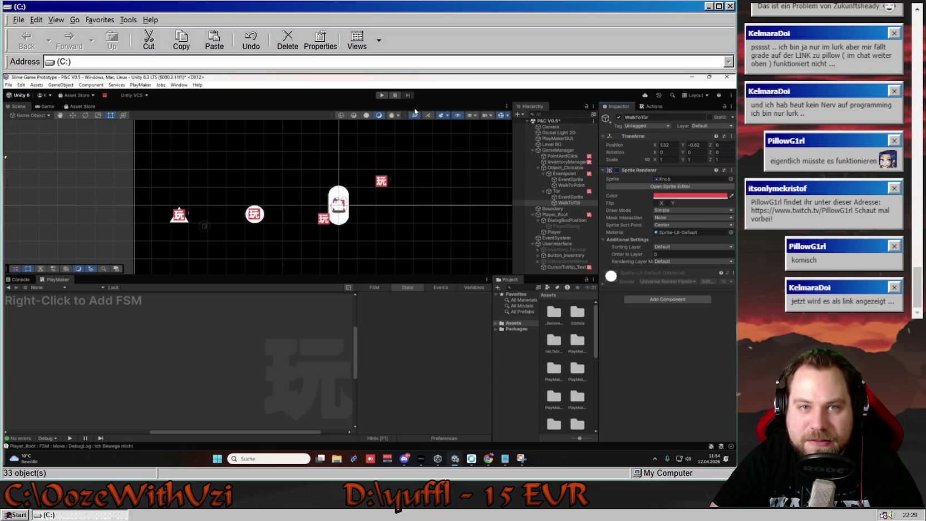
click(381, 95)
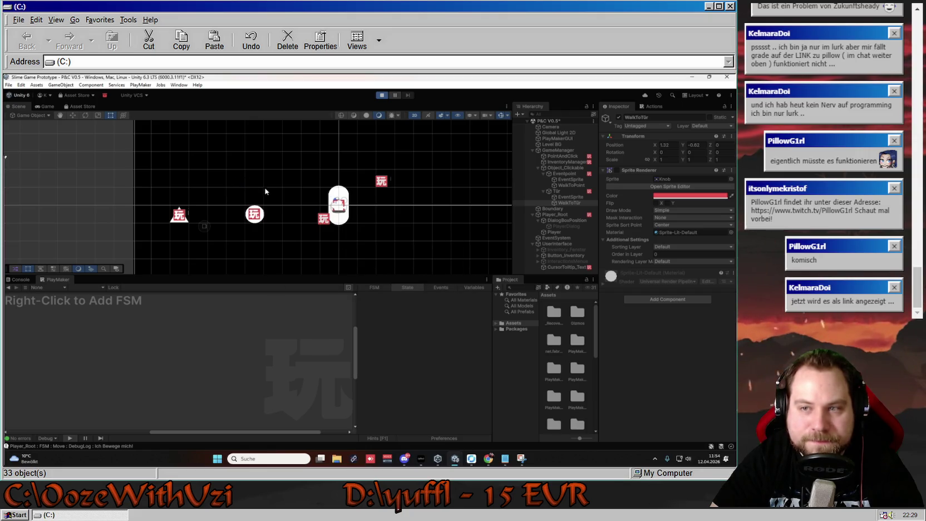
- Click the door during play and inspect Eventpoint's LOOK state with its 5-second wait, then stop
click(280, 194)
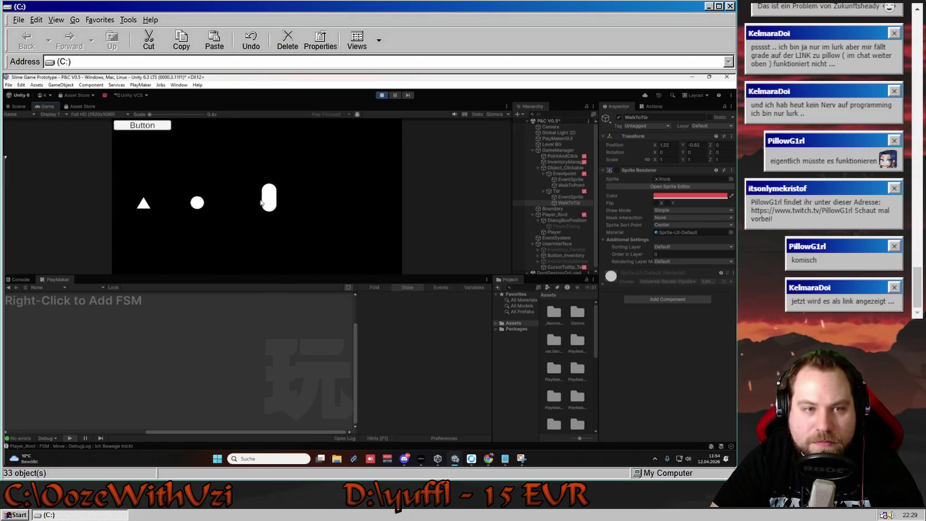
click(143, 204)
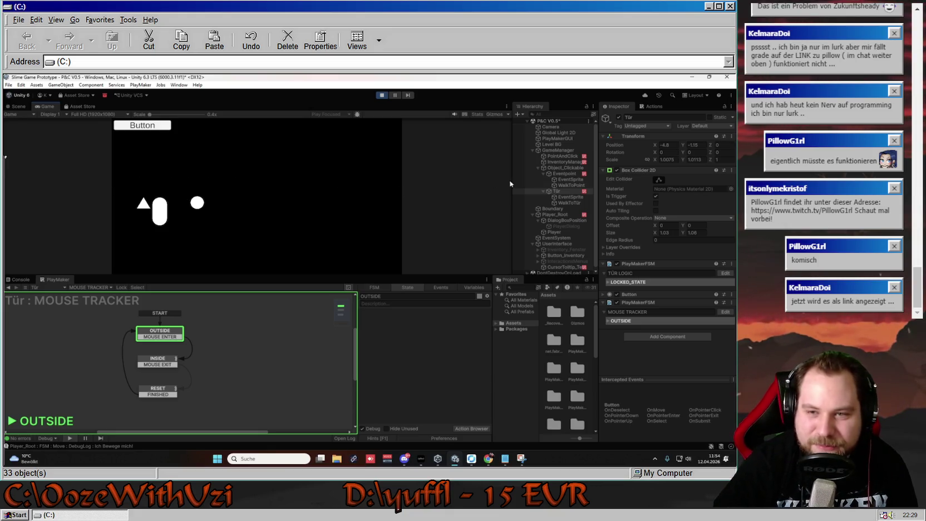
click(566, 173)
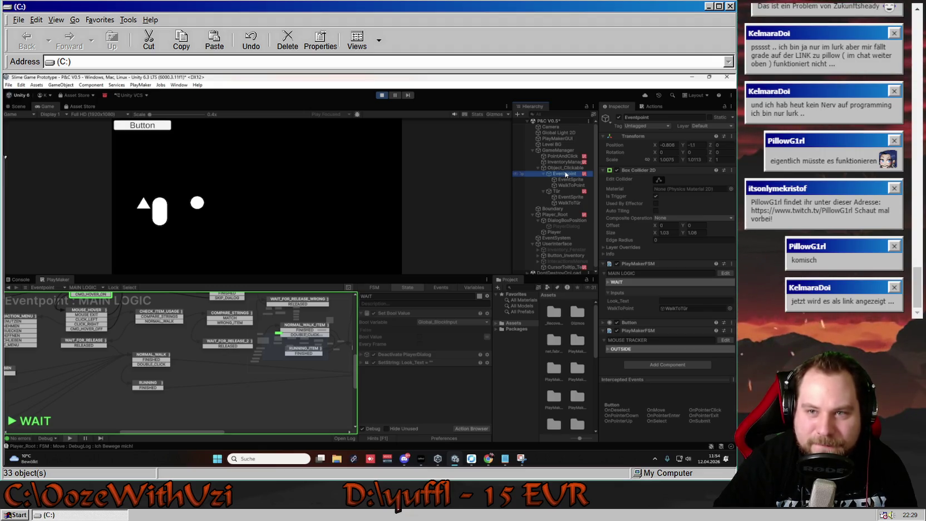
click(563, 168)
click(564, 170)
mouse_move(184, 333)
mouse_down()
mouse_move(199, 392)
mouse_move(176, 348)
mouse_move(203, 386)
mouse_move(174, 356)
mouse_move(167, 388)
mouse_move(169, 313)
mouse_up()
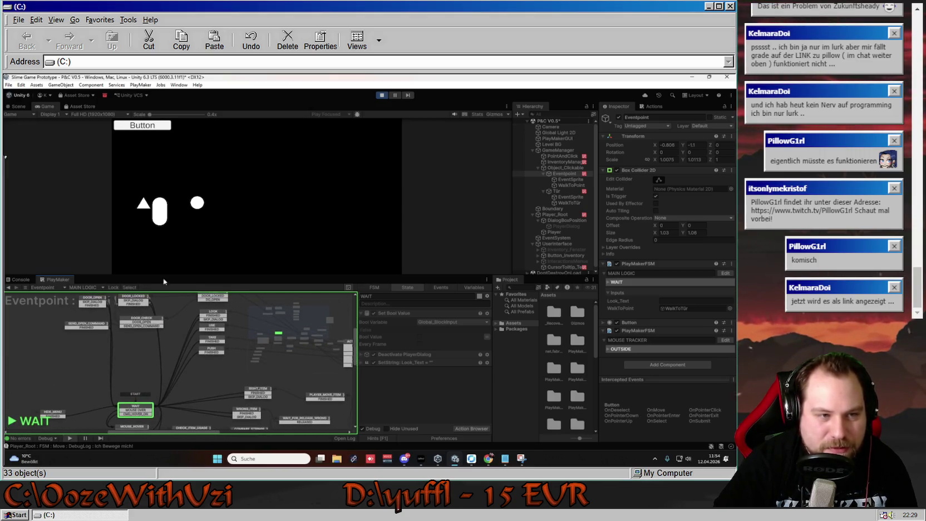
click(145, 206)
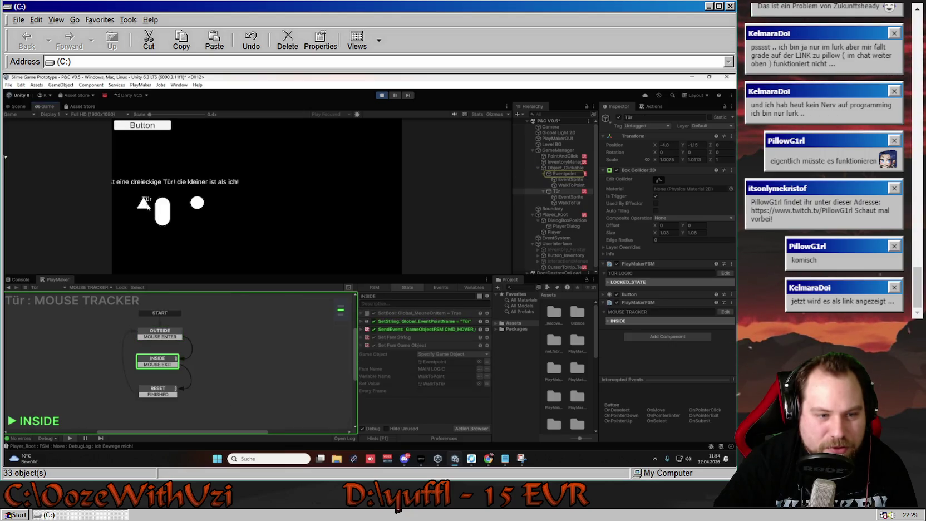
click(573, 173)
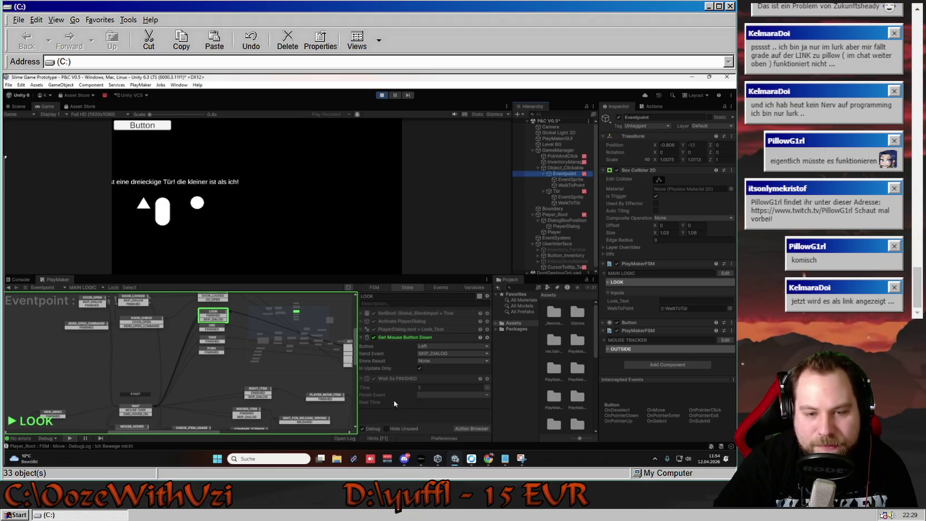
click(382, 95)
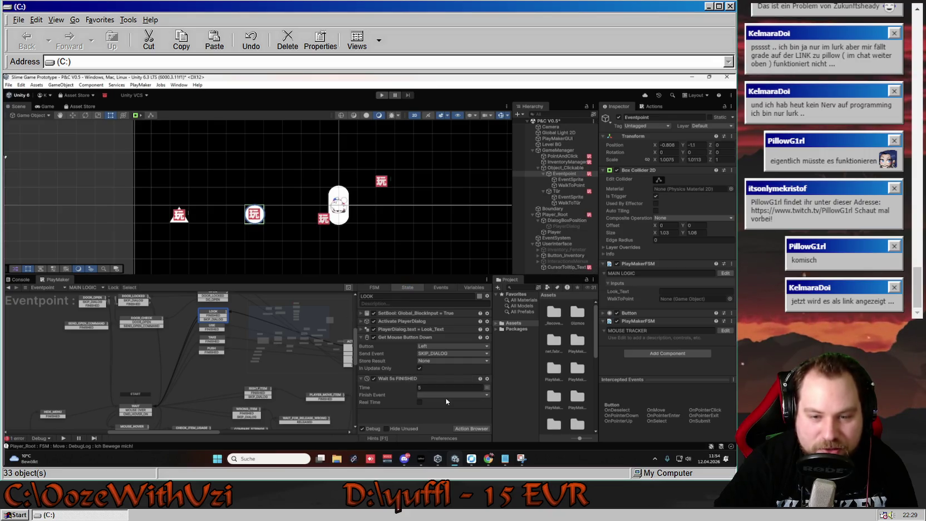
- Make the LOOK state's 5-second Wait send FINISHED, then play-test by clicking the door
click(445, 394)
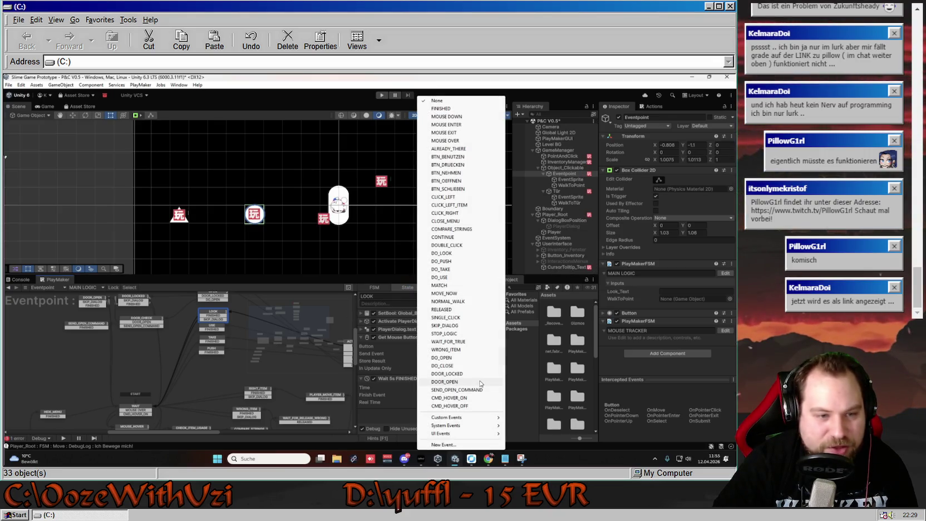
click(440, 108)
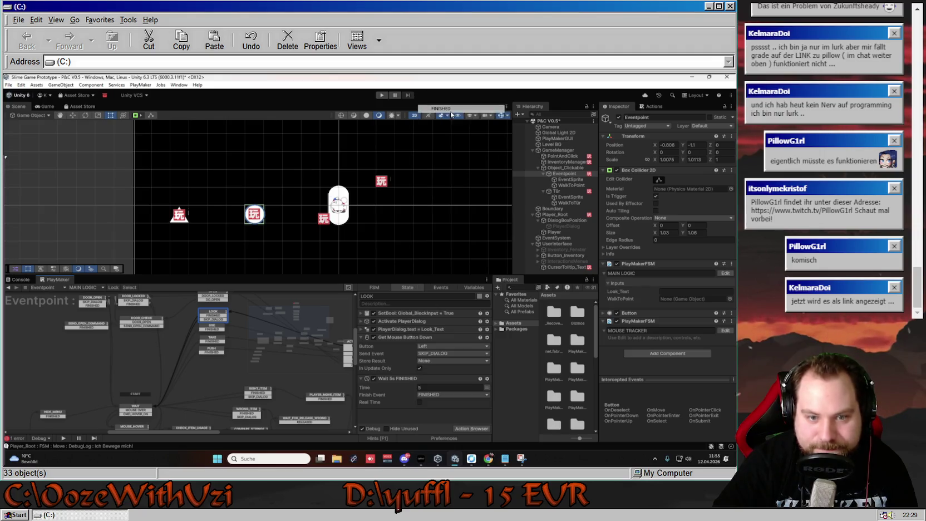
key(ctrl+p)
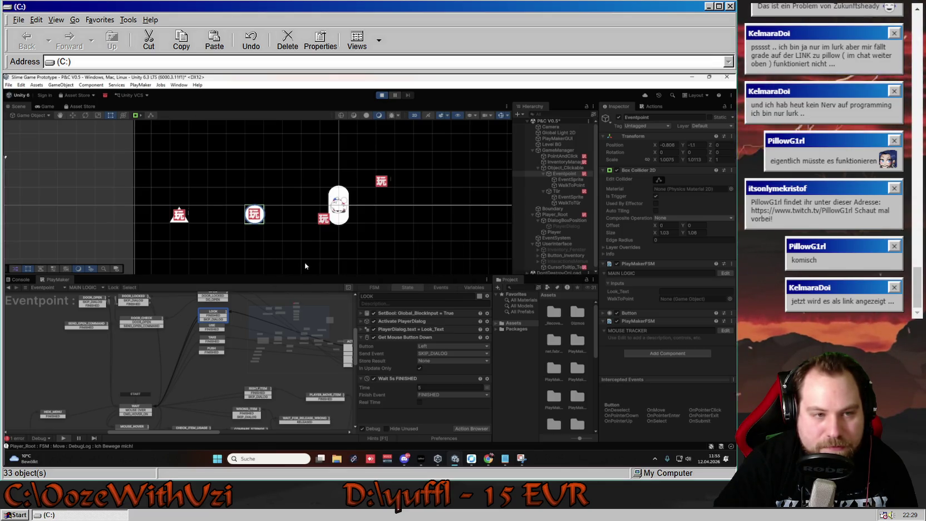
click(143, 205)
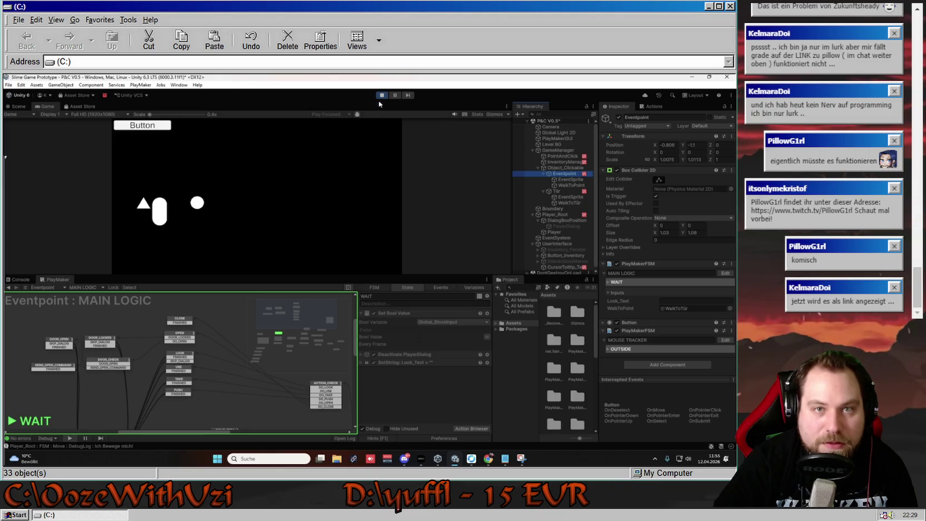
- Stop the running game test
key(ctrl+p)
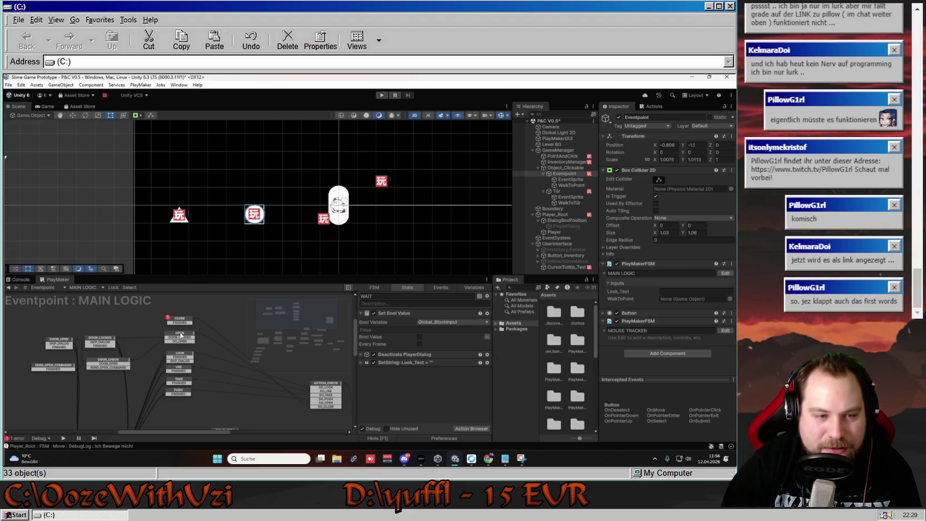
- Review the actions in the OPEN and LOOK states of Eventpoint's graph
click(179, 337)
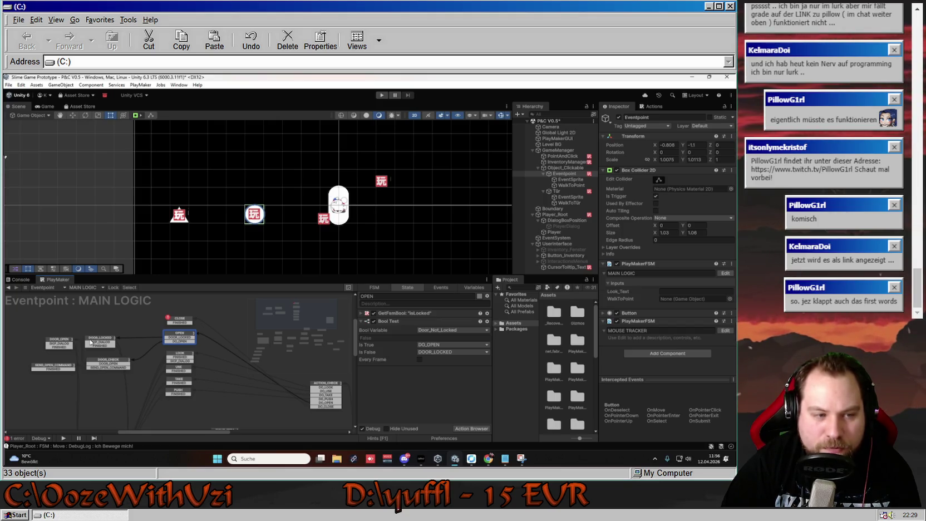
click(182, 356)
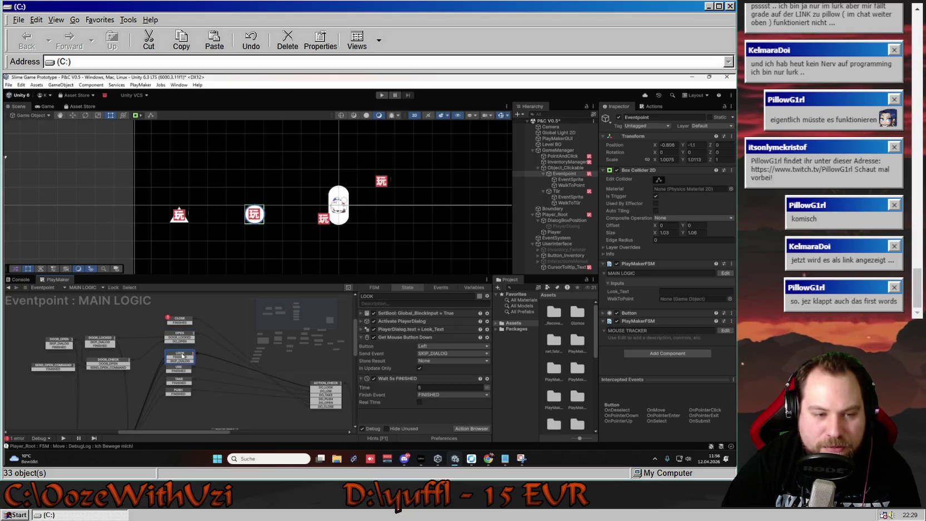
mouse_move(188, 406)
mouse_down()
mouse_move(186, 378)
mouse_move(212, 340)
mouse_up()
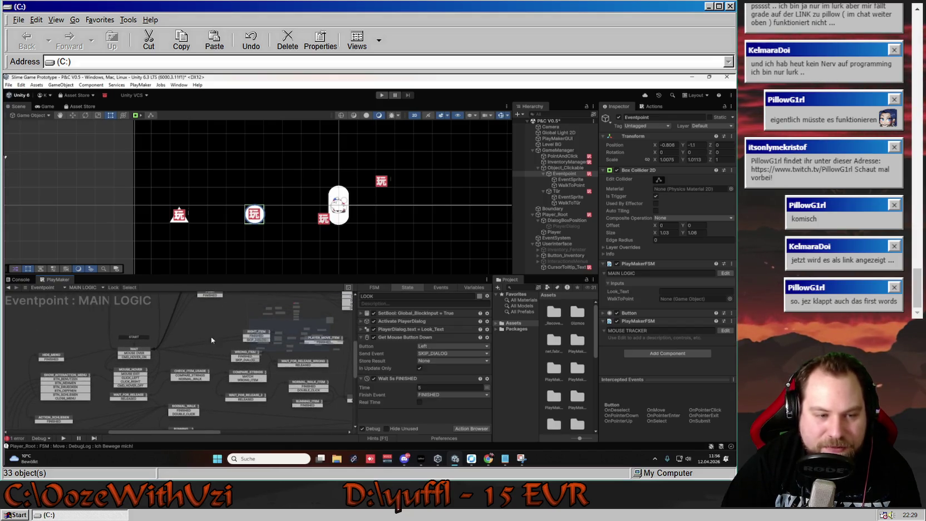
- Add a Set Game Object action to MOUSE_HOVER via the Action Browser's 'Set Game' search
click(127, 374)
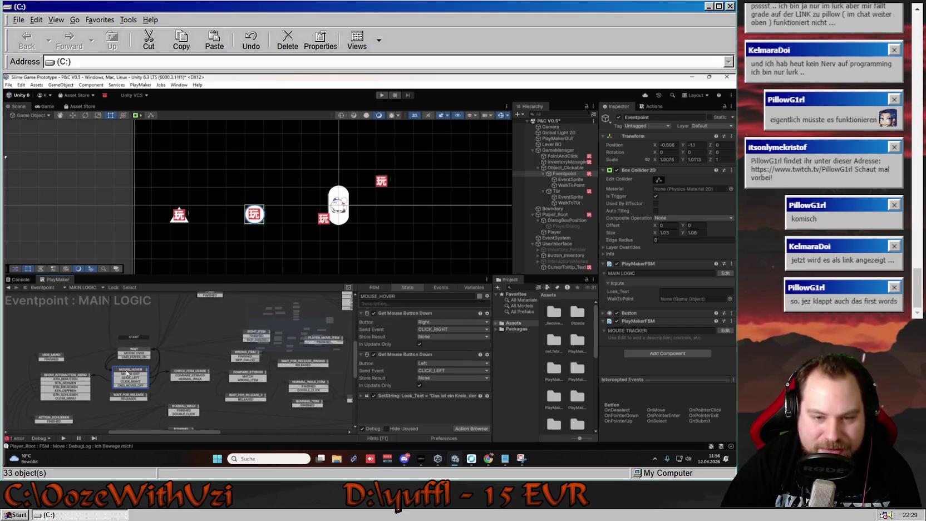
right_click(393, 404)
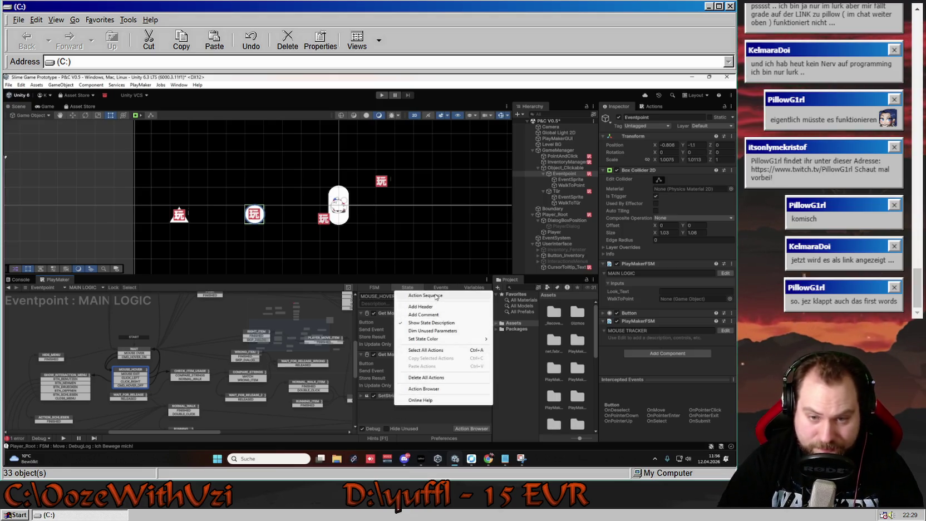
click(415, 388)
text(Set Game)
click(638, 115)
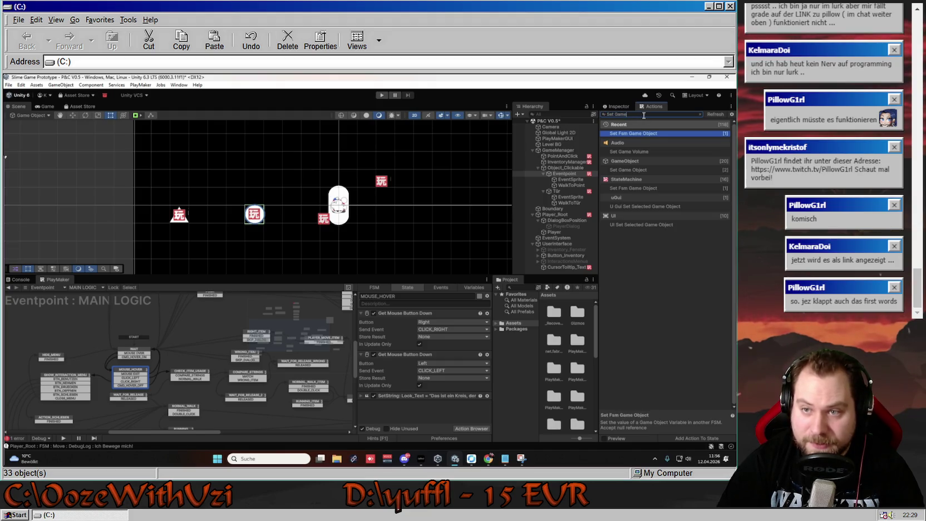
double_click(628, 170)
click(433, 395)
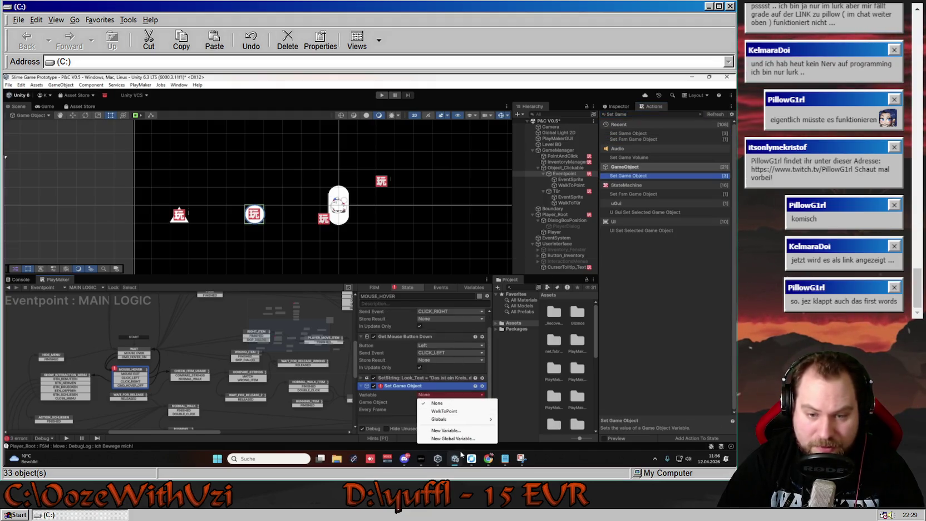
- Set the action's WalkToPoint variable to the WalkToPoint object, collapse it, and start a test run
click(439, 414)
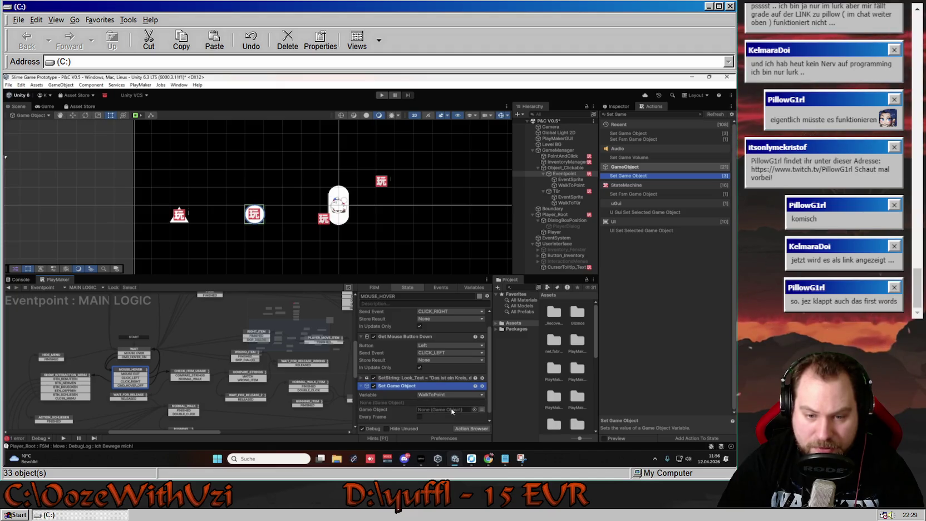
drag(573, 186, 445, 410)
click(360, 387)
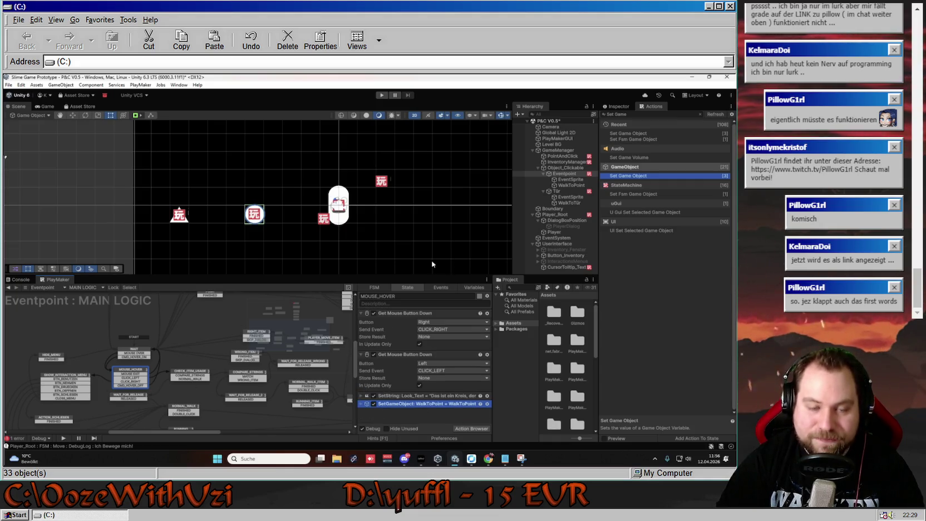
click(380, 95)
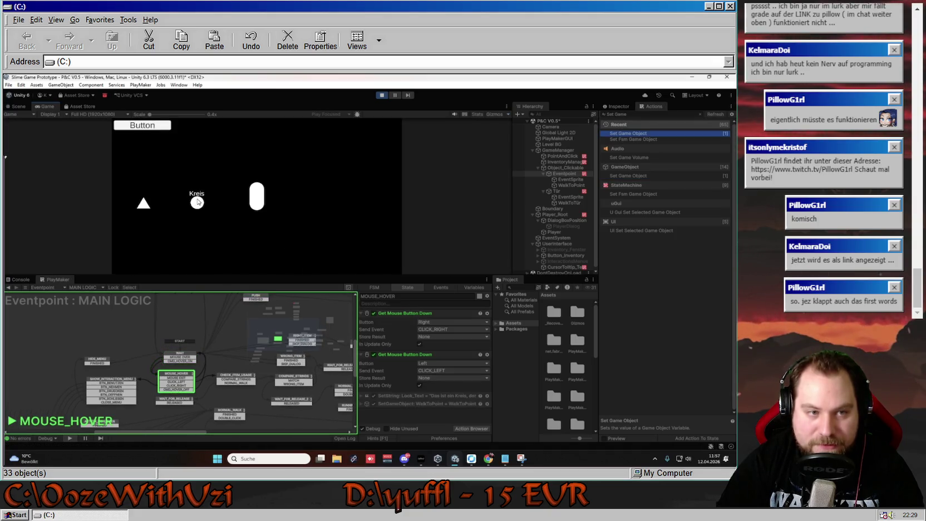
click(197, 202)
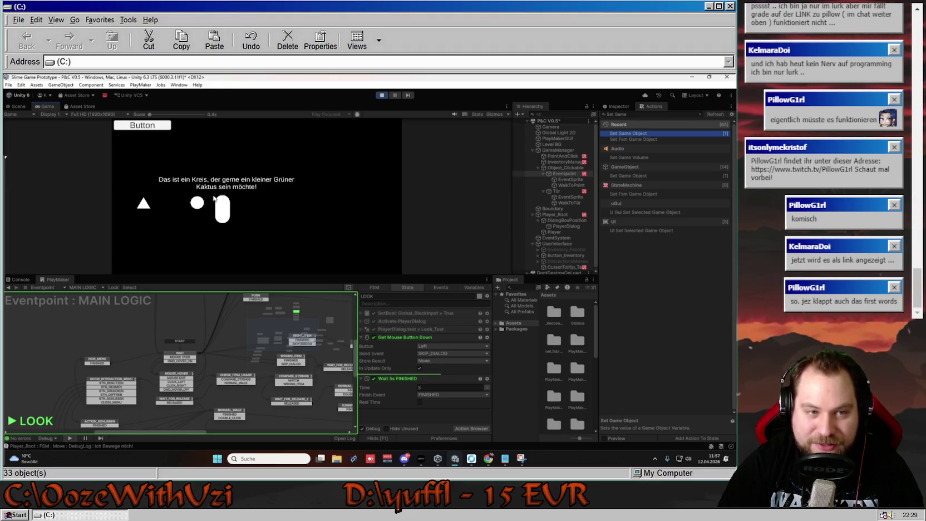
click(143, 202)
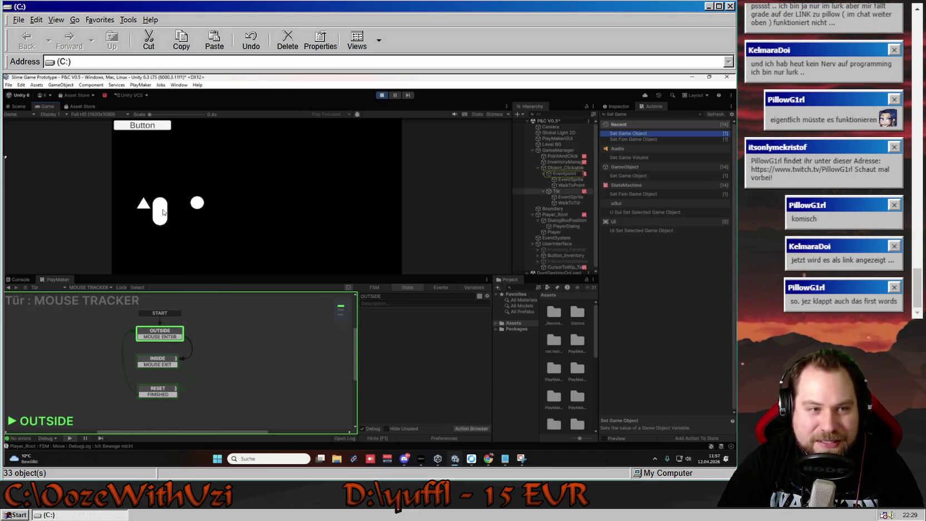
click(559, 174)
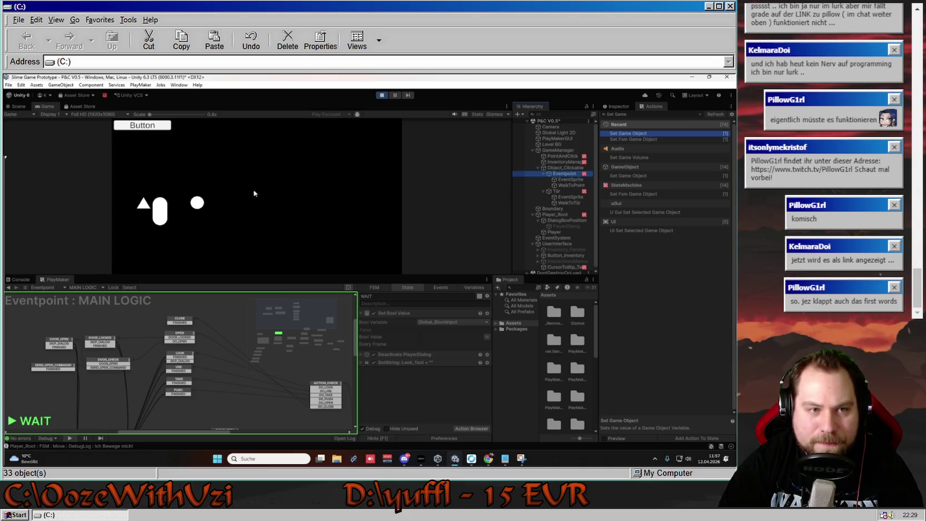
click(251, 205)
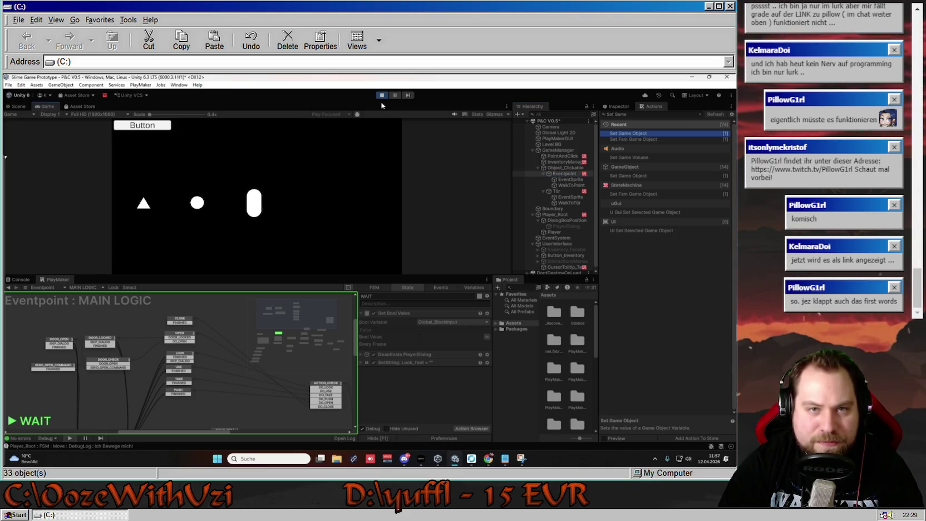
click(382, 95)
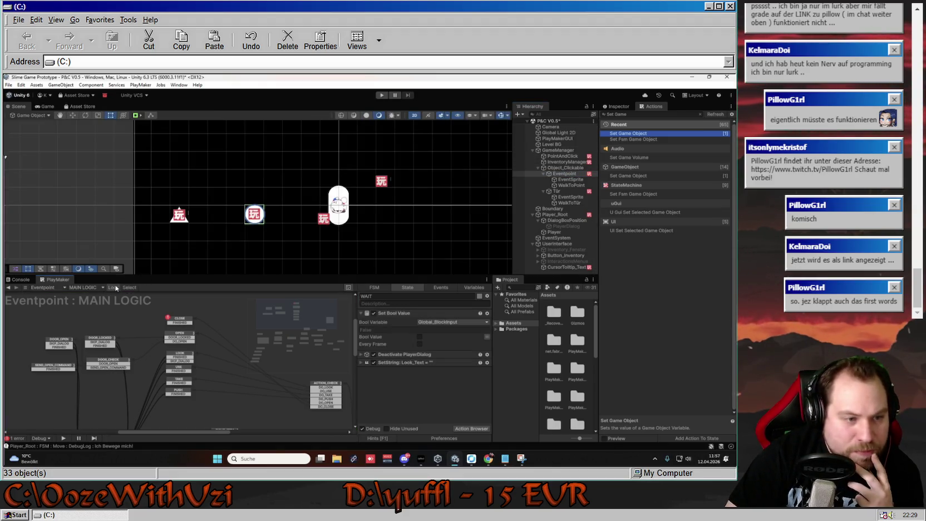
- Play-test the circle's green-cactus look text and the triangle Tür's description
click(382, 95)
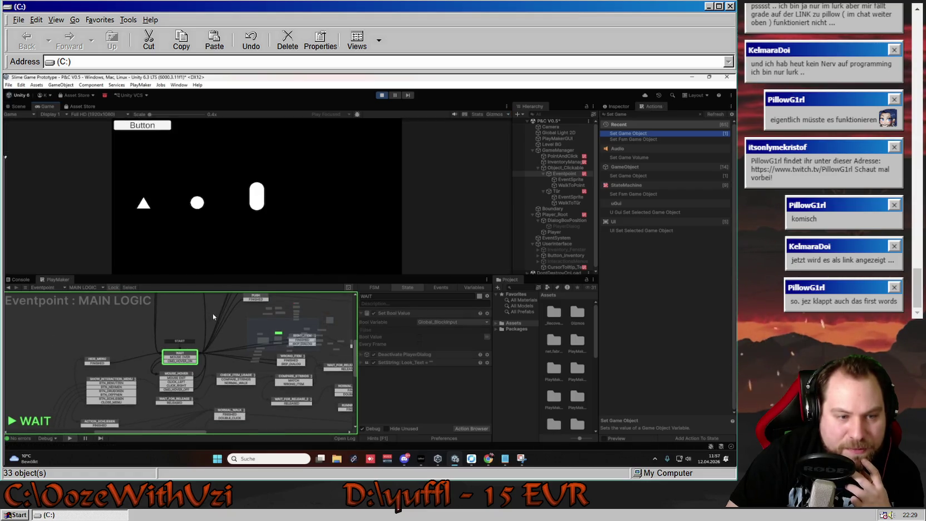
mouse_move(198, 202)
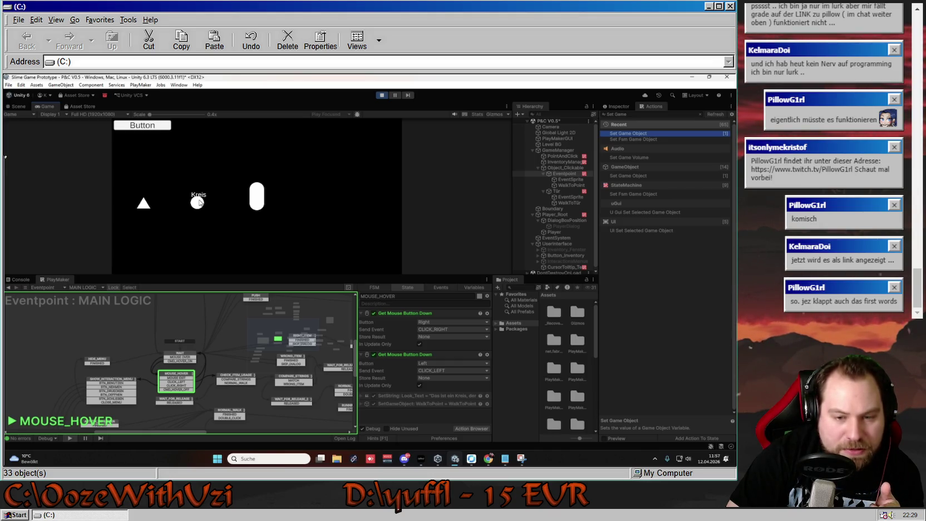
click(199, 202)
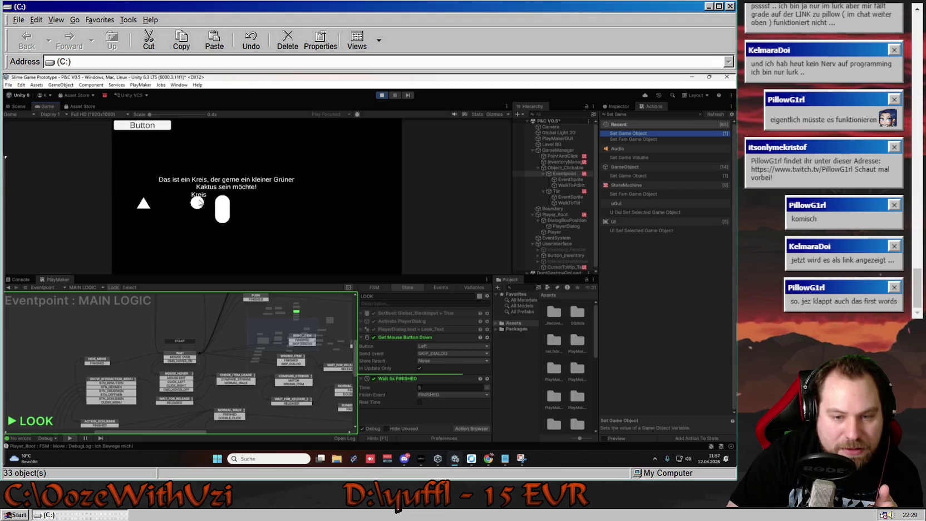
click(143, 203)
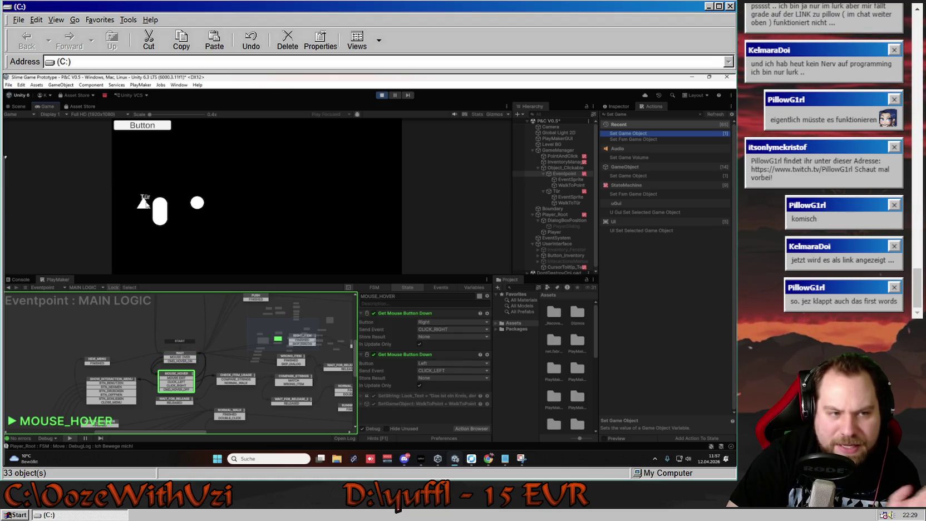
click(145, 202)
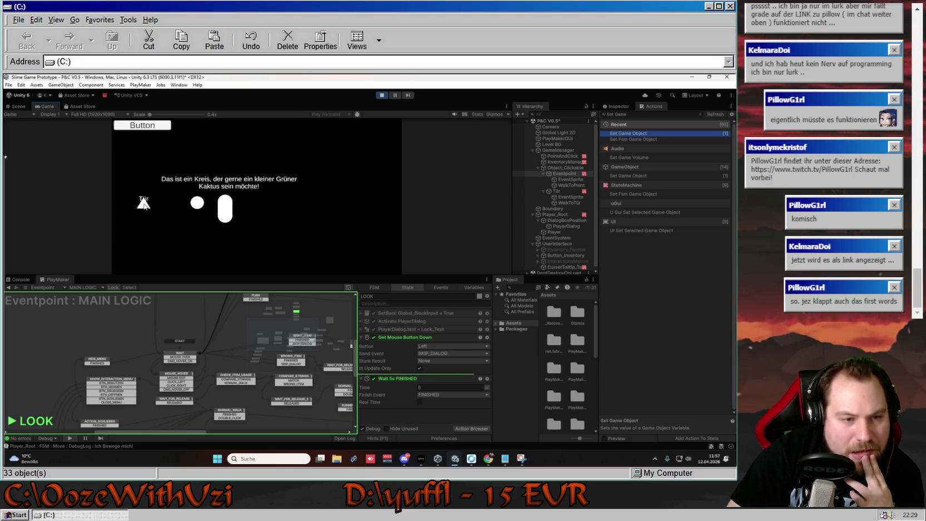
- Dismiss the text and click the triangle door again to re-read its description
click(143, 204)
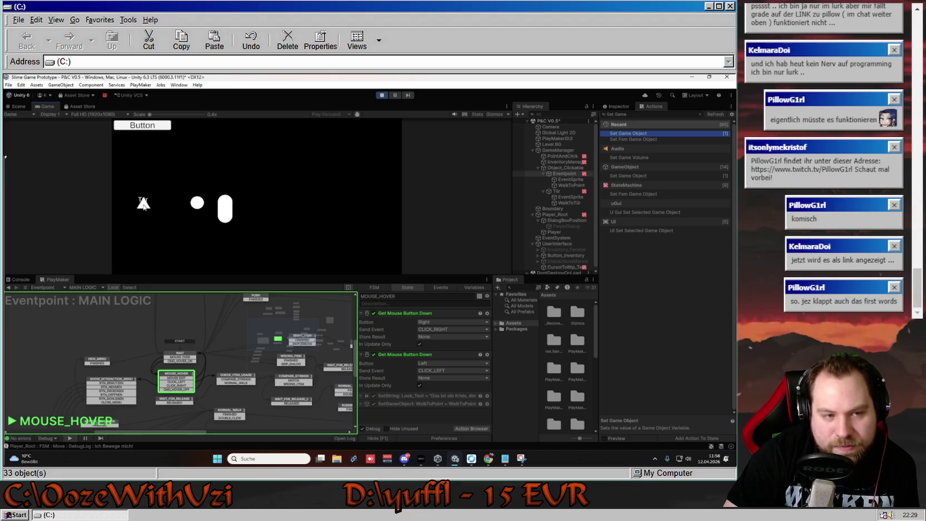
click(143, 204)
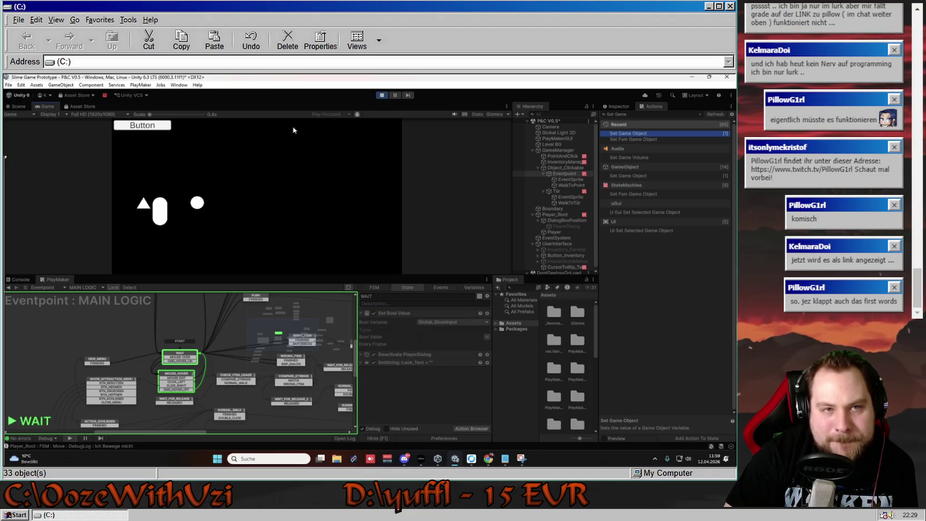
click(382, 94)
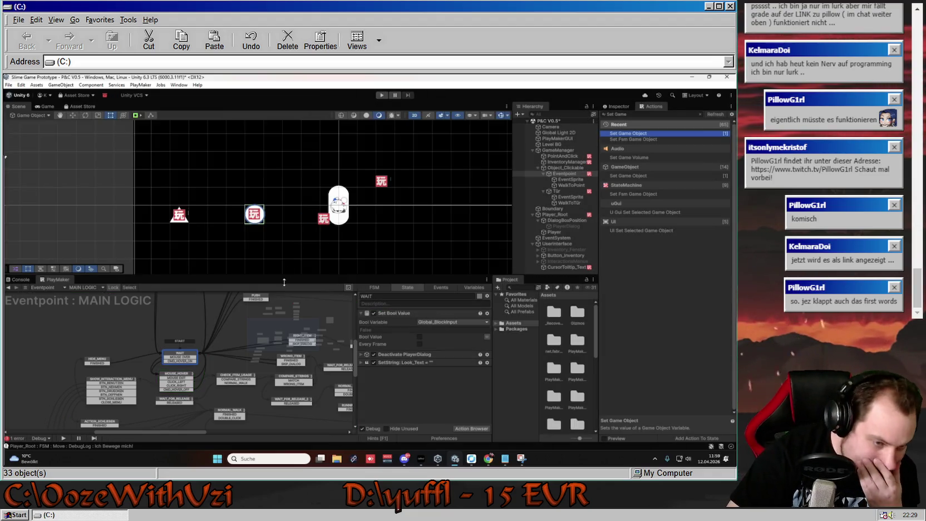
drag(215, 390, 191, 381)
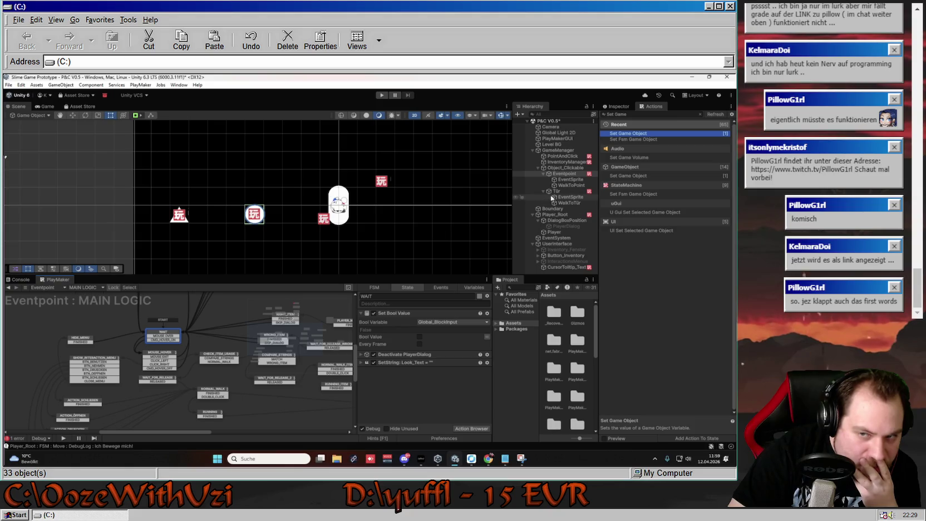
click(179, 215)
click(95, 320)
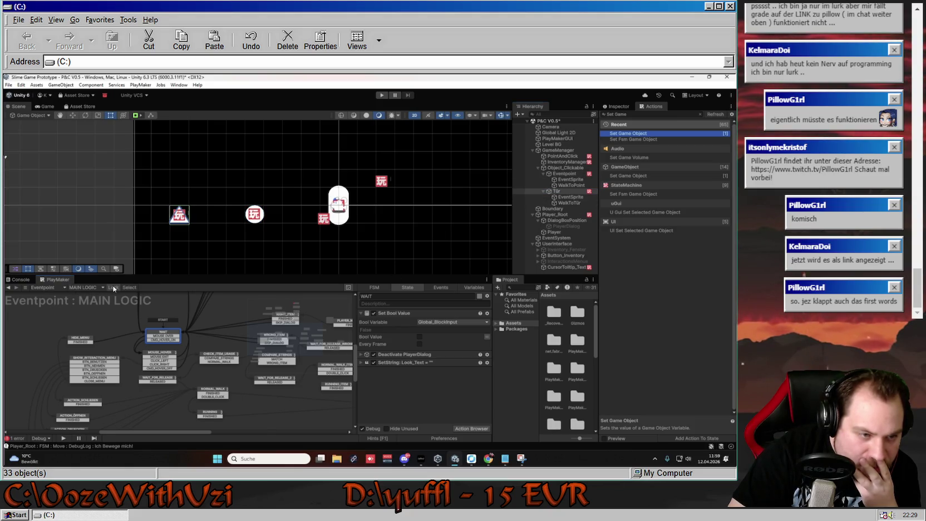
click(155, 361)
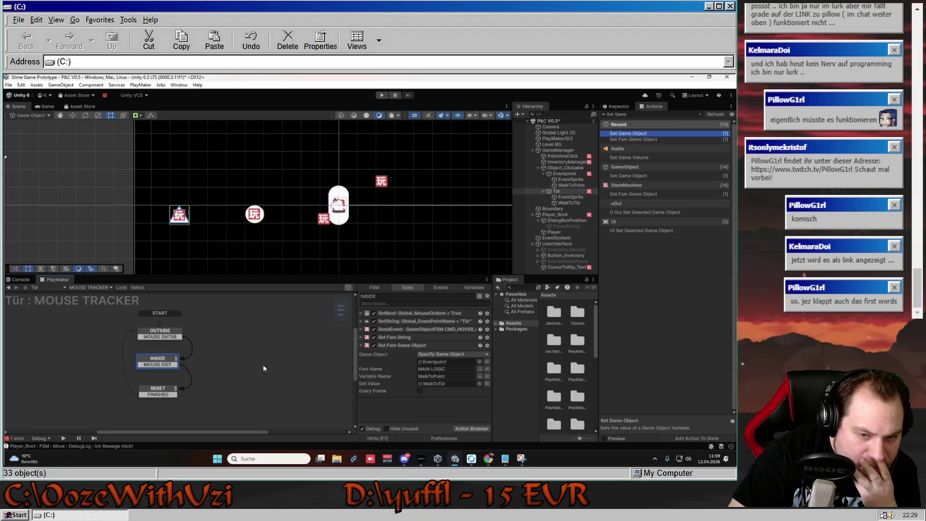
click(360, 345)
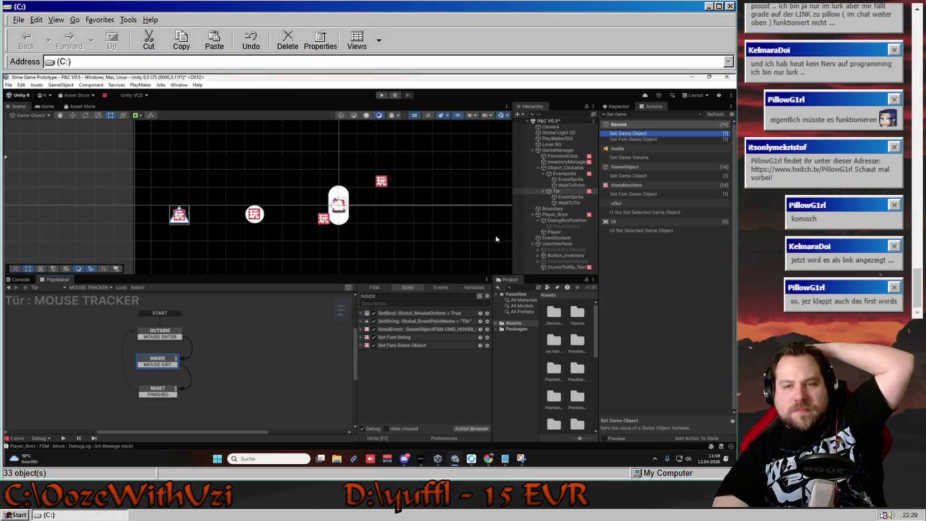
click(564, 174)
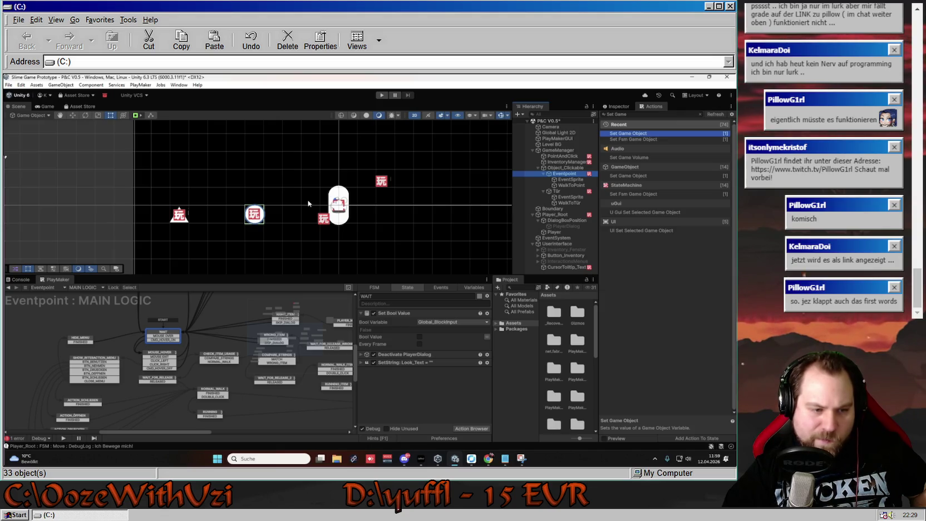
click(159, 357)
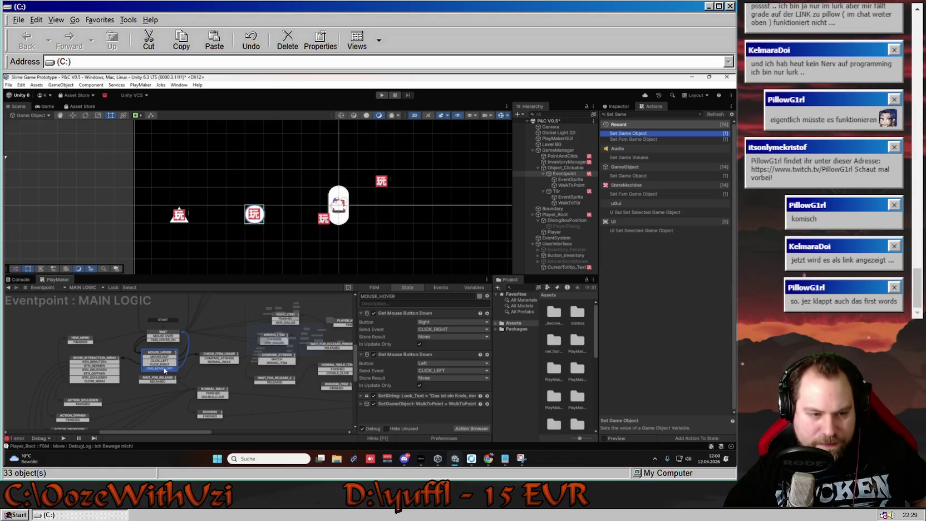
- Select the Look_Text SetString and WalkToPoint SetGameObject actions in MAIN LOGIC's MOUSE_HOVER state
click(431, 396)
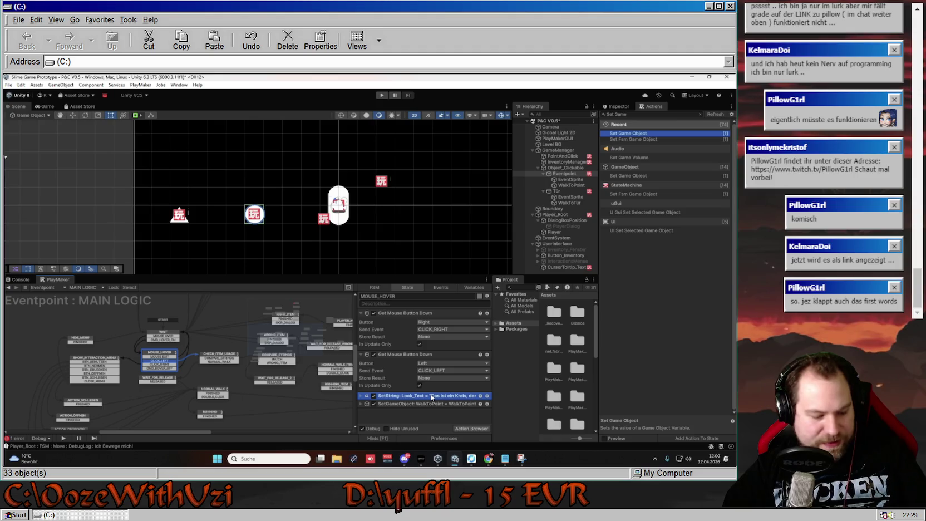
click(83, 287)
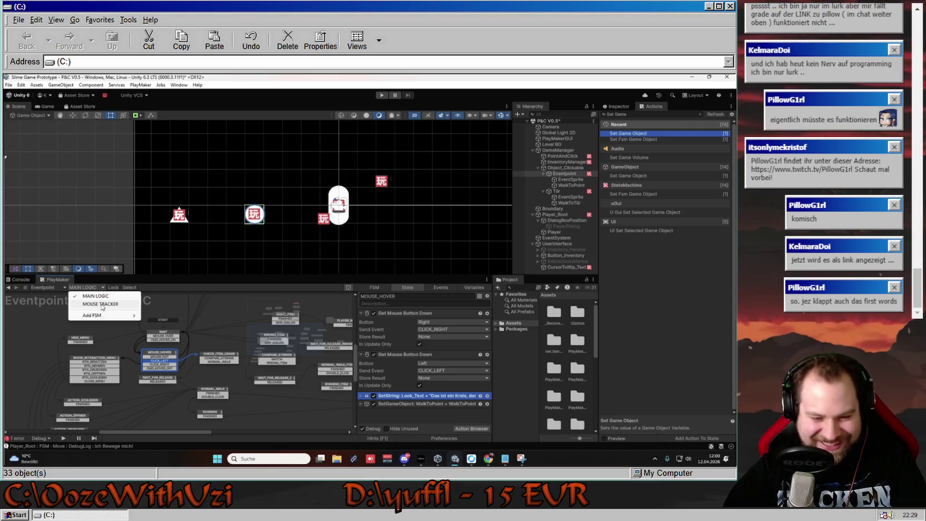
click(408, 396)
shift+click(410, 404)
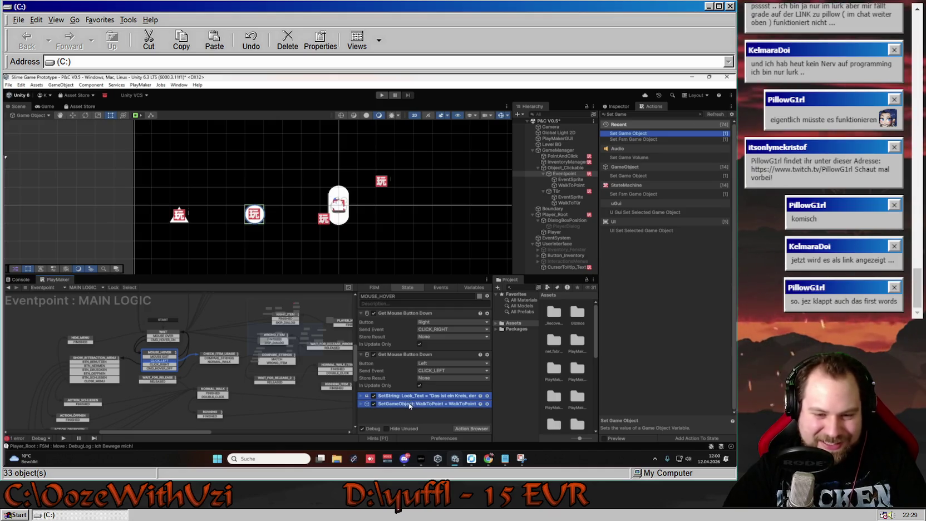
- Paste the two copied actions into MOUSE TRACKER's INSIDE state below its collapsed actions
click(84, 287)
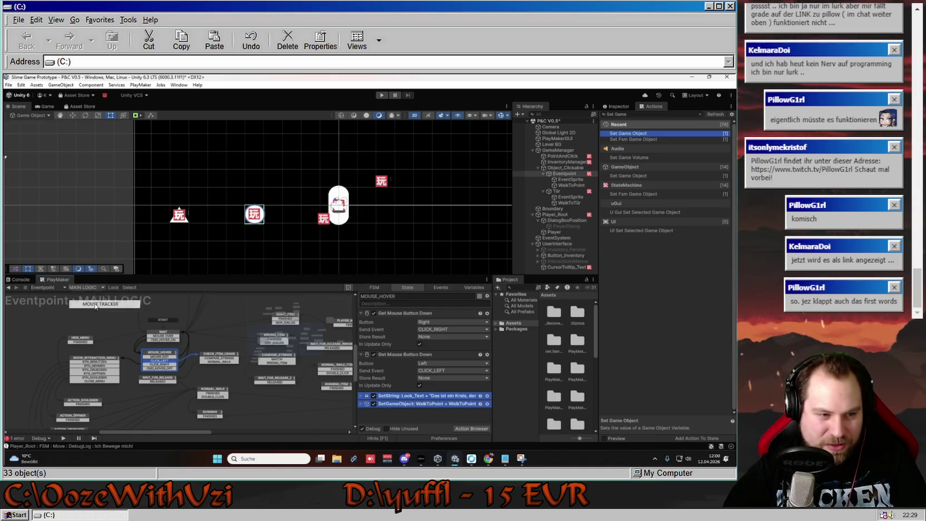
click(96, 304)
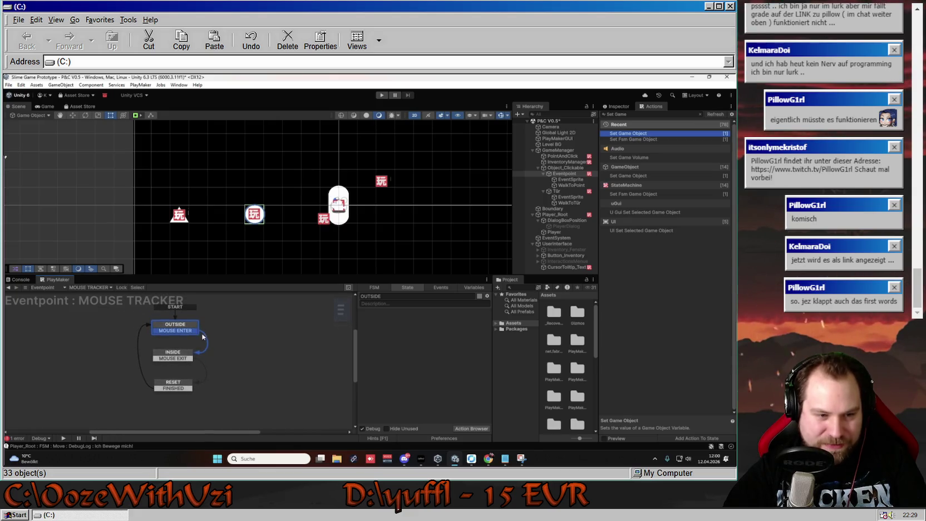
click(173, 355)
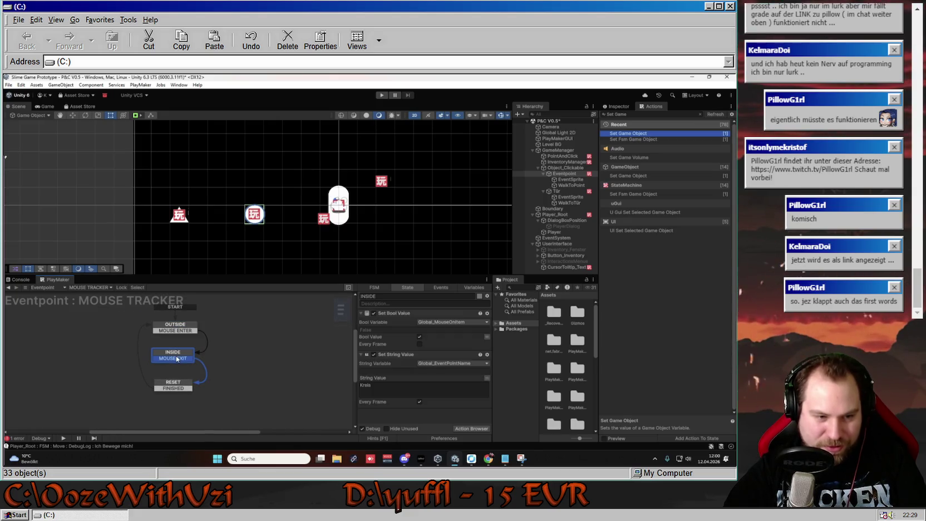
click(361, 355)
click(361, 313)
key(ctrl+v)
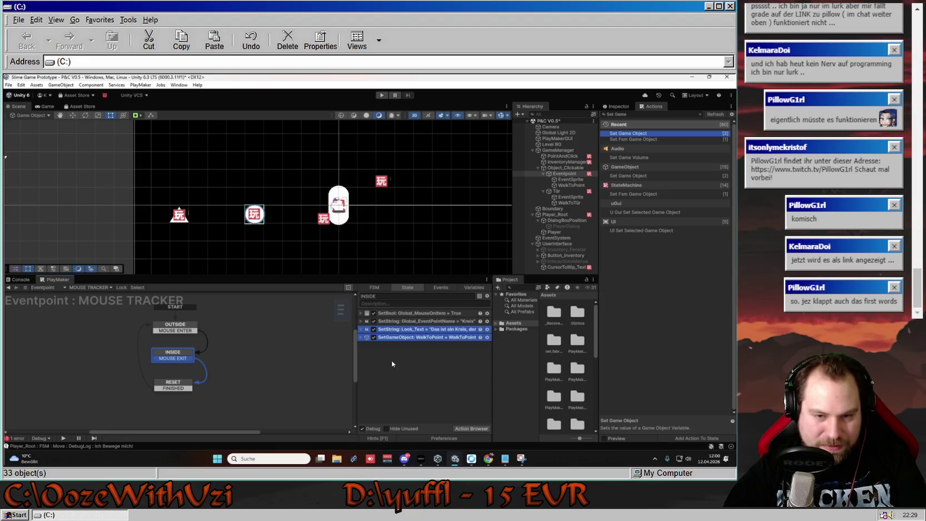
- Delete the original Look_Text and WalkToPoint actions from MAIN LOGIC's MOUSE_HOVER state
click(92, 288)
click(96, 296)
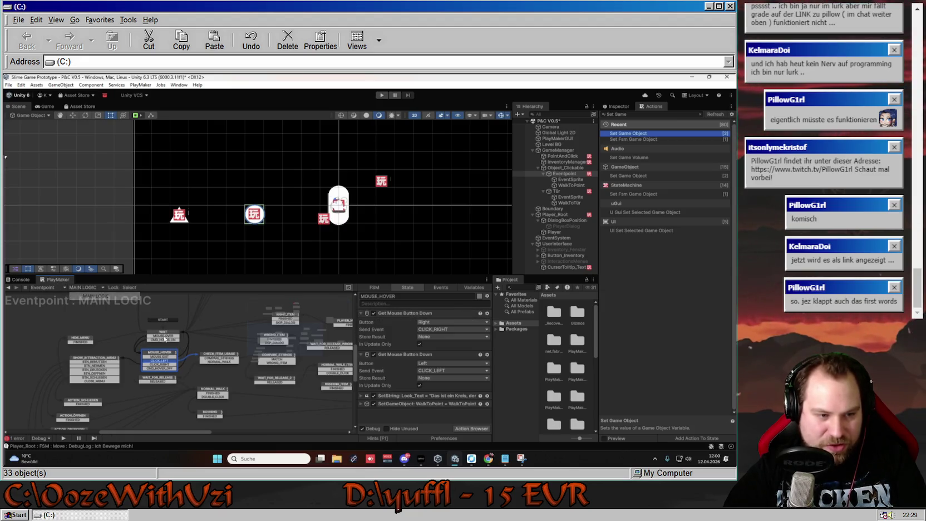
click(404, 396)
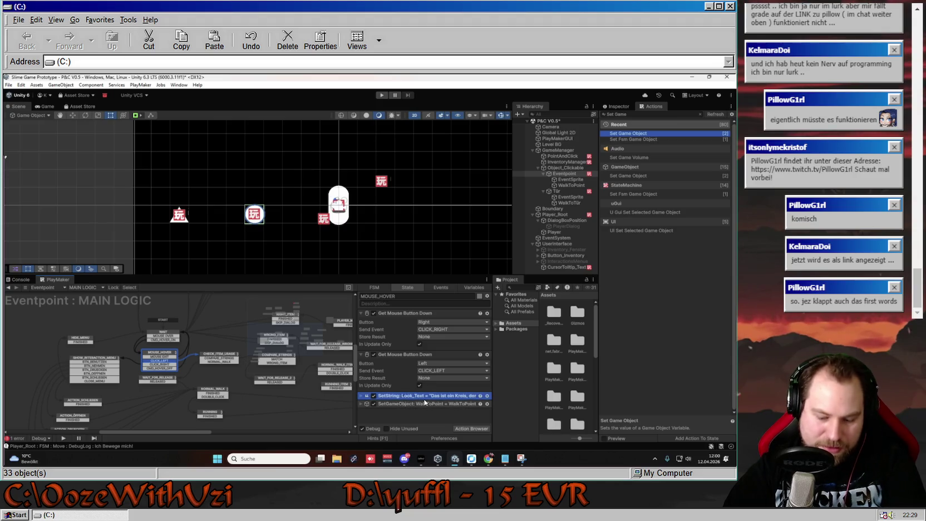
shift+click(425, 402)
key(Delete)
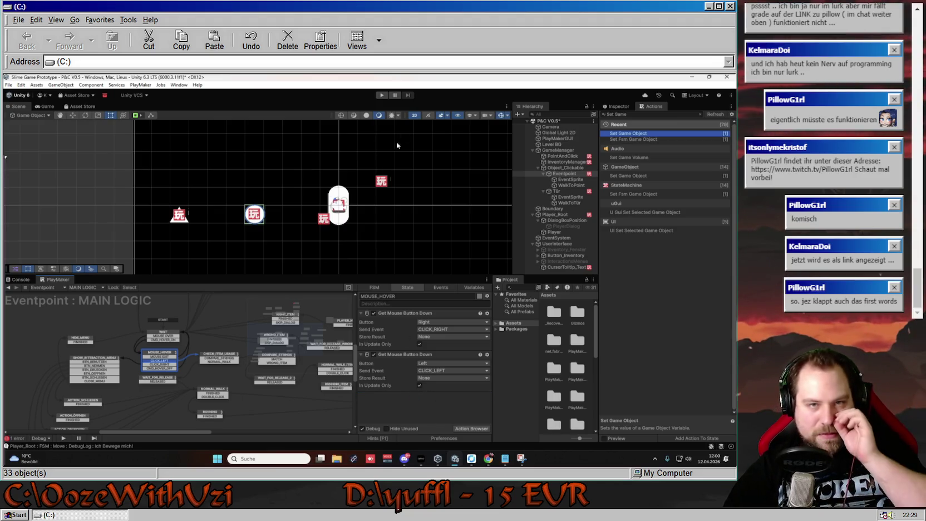
- Play the game, right-click the circle for its look text, then click it to walk there
click(380, 95)
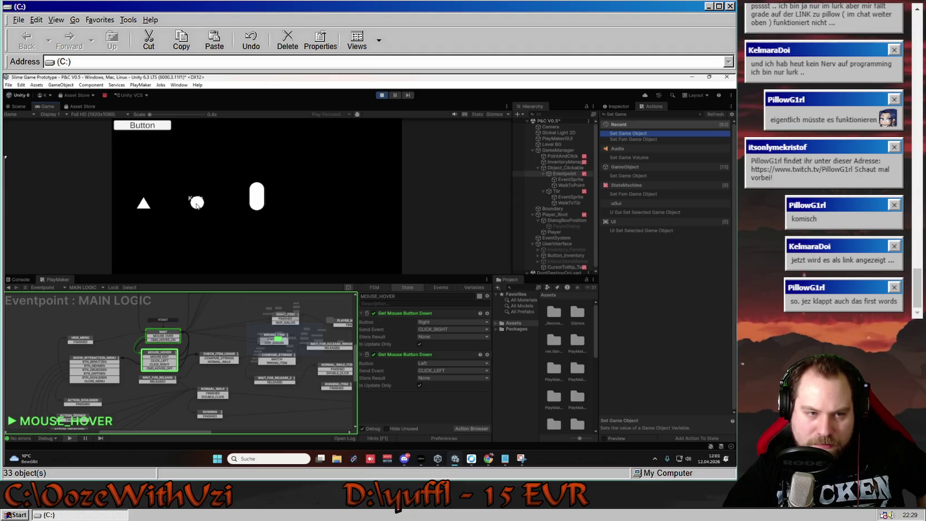
right_click(196, 205)
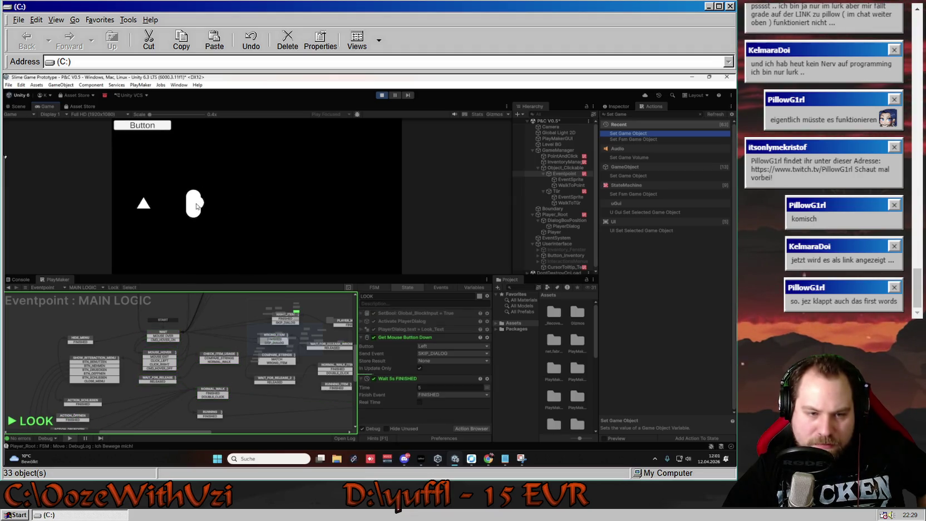
click(250, 204)
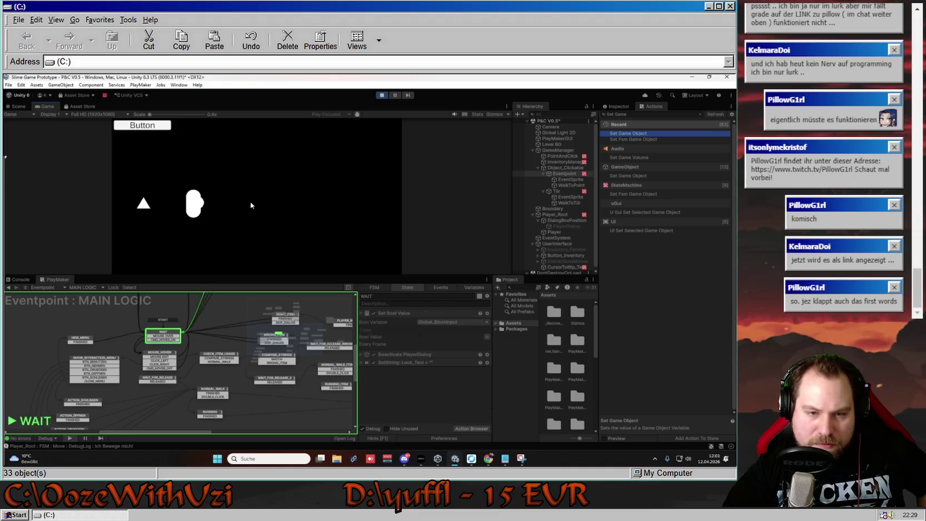
click(196, 204)
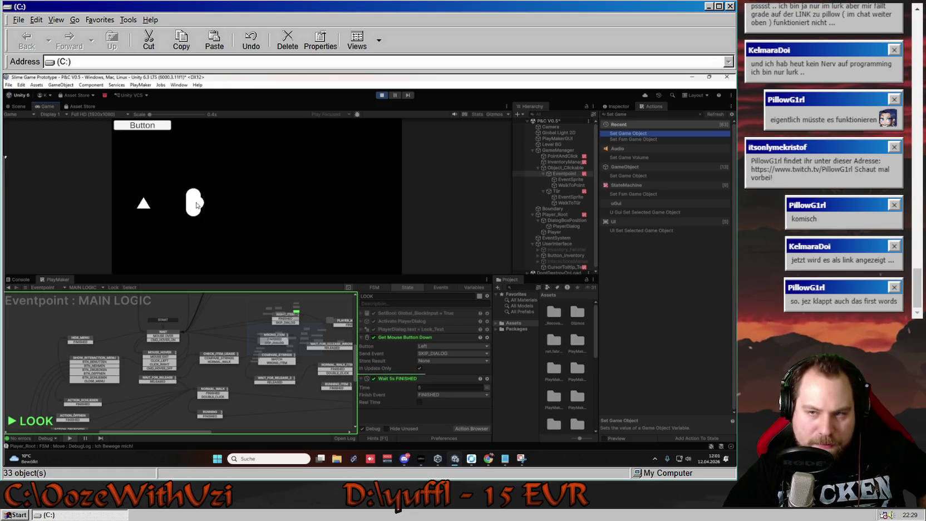
click(254, 206)
- Watch the live MOUSE TRACKER FSM while walking the player onto and off the circle
mouse_move(197, 204)
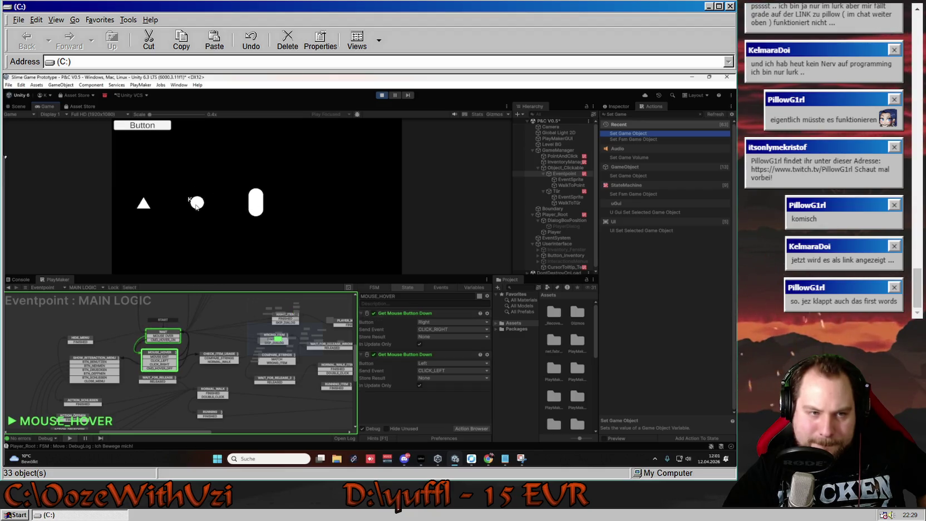
click(82, 287)
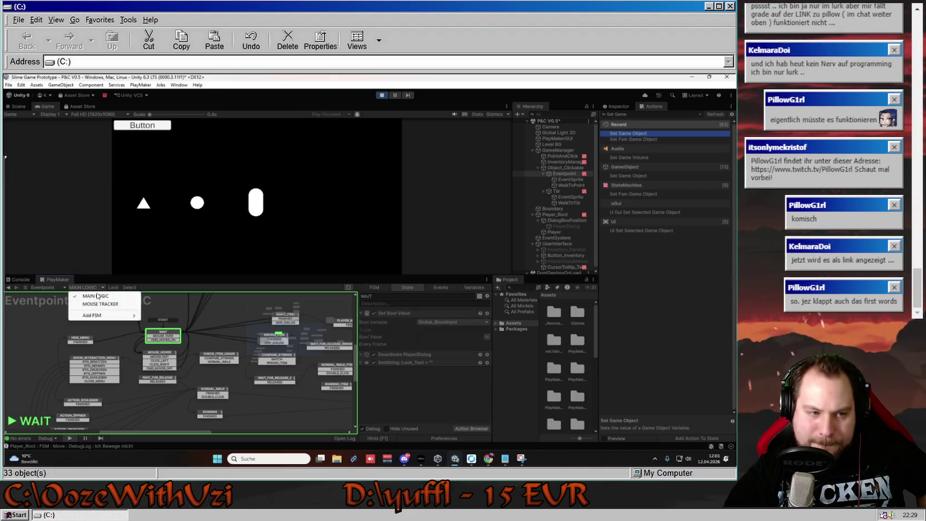
click(98, 304)
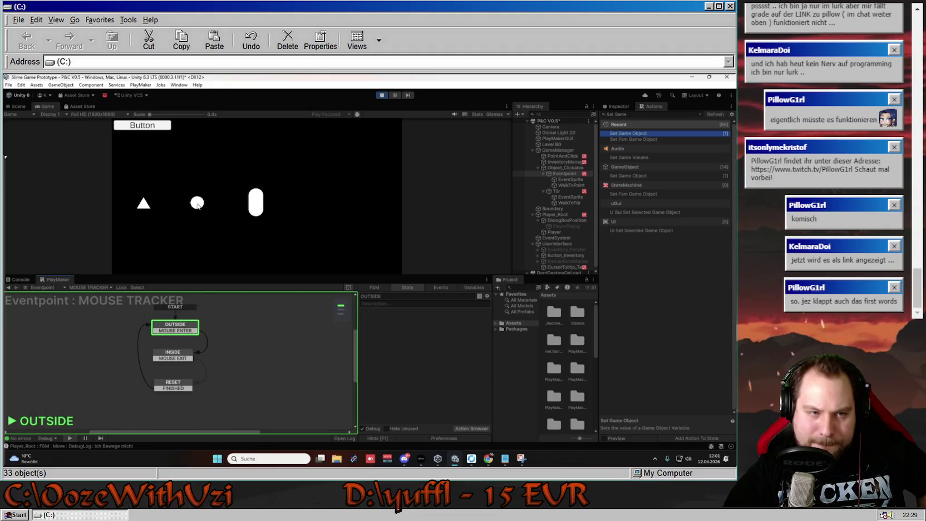
mouse_move(199, 204)
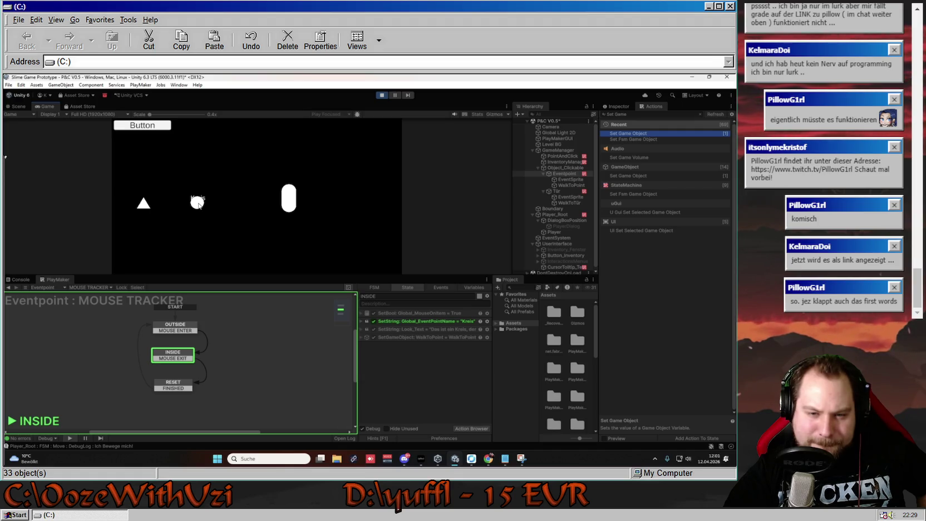
click(198, 204)
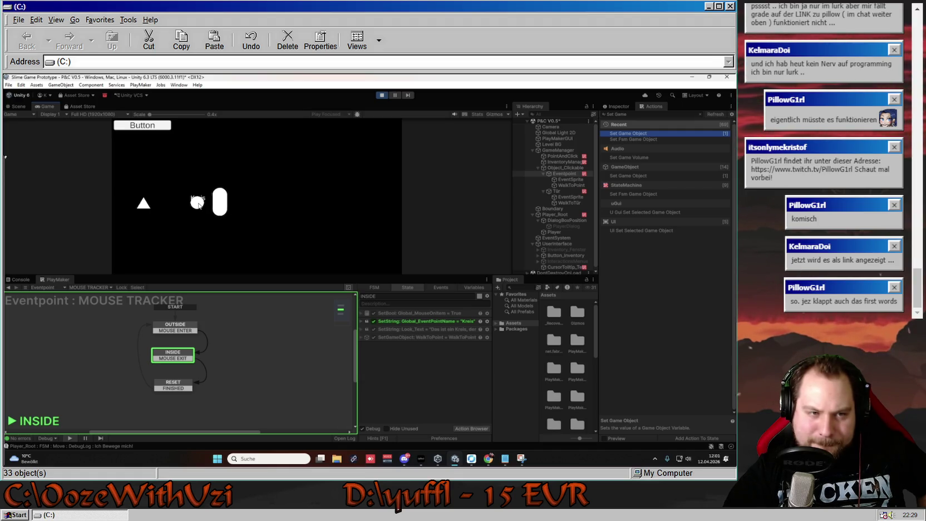
click(228, 209)
- Stop the game and expand the Look_Text and WalkToPoint actions in MOUSE TRACKER's INSIDE state
key(ctrl+p)
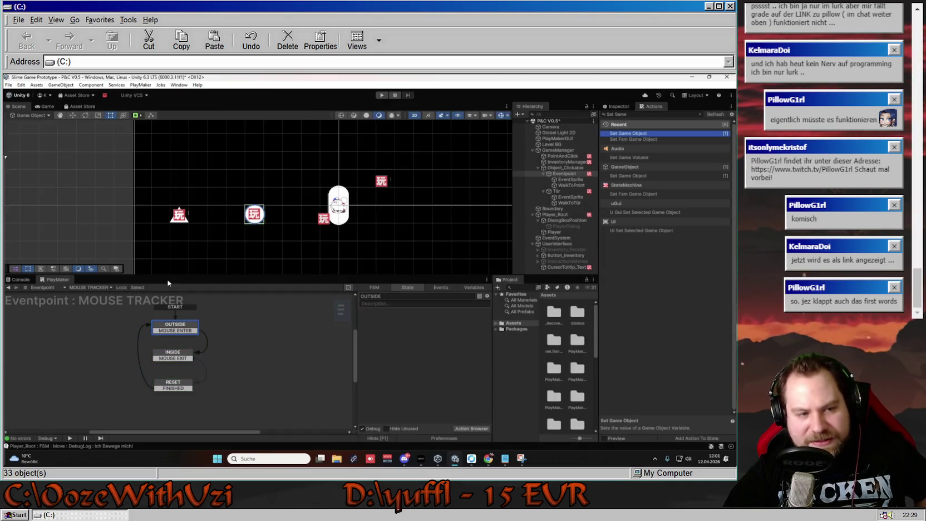
click(184, 356)
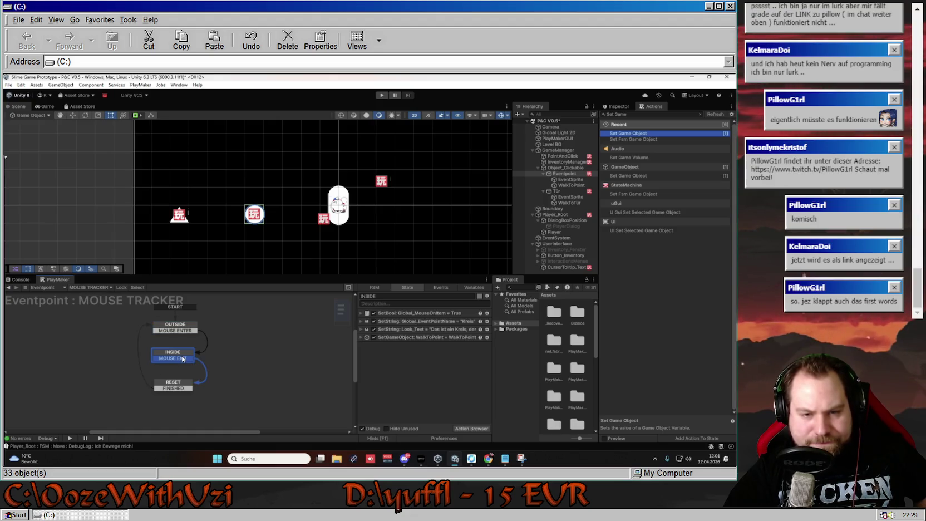
click(396, 330)
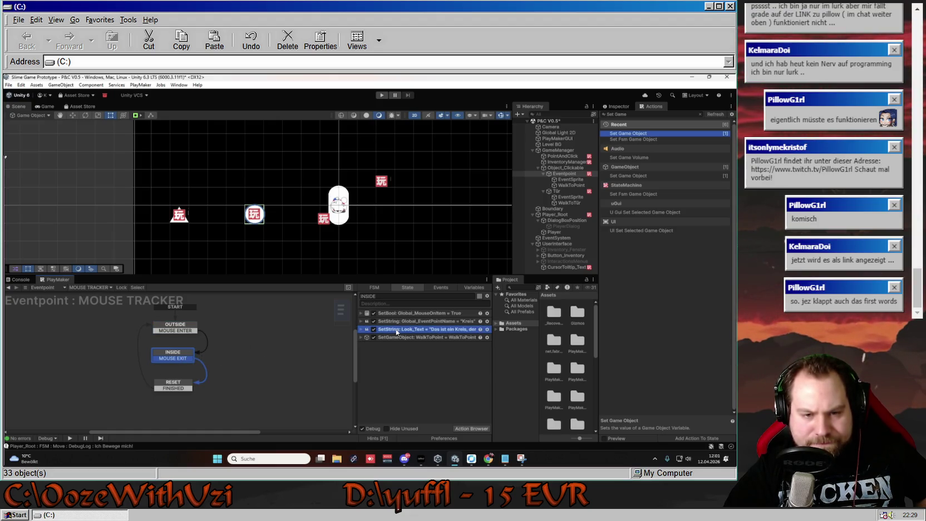
click(360, 329)
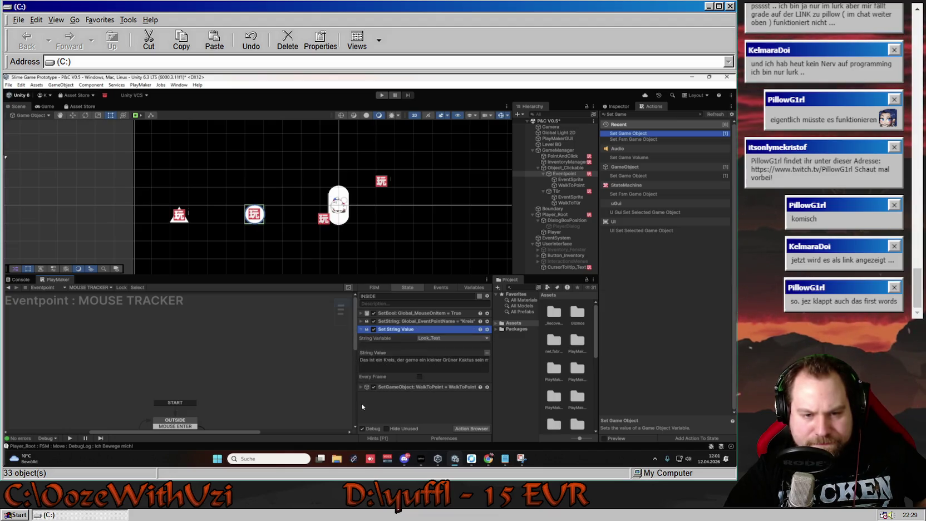
click(362, 386)
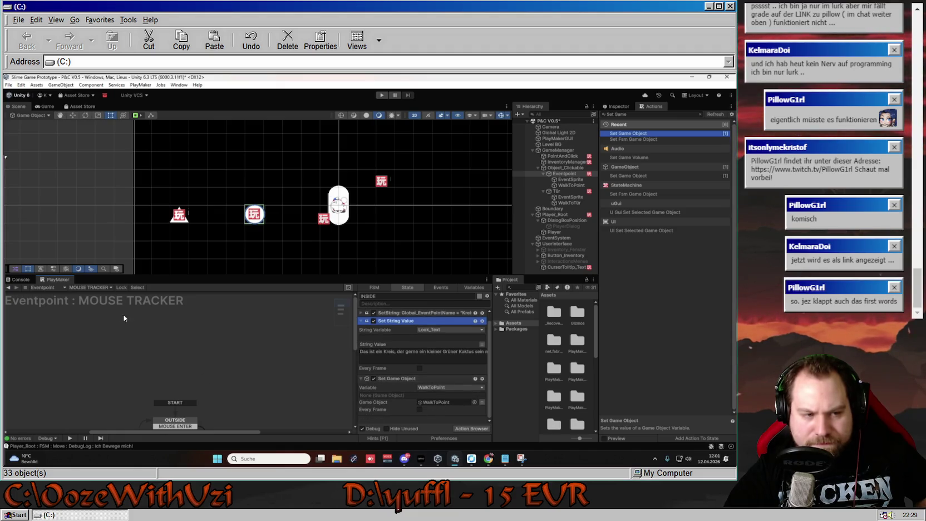
- Pan the MAIN LOGIC graph, return to MOUSE TRACKER, and collapse INSIDE's actions to summaries
click(89, 287)
click(91, 296)
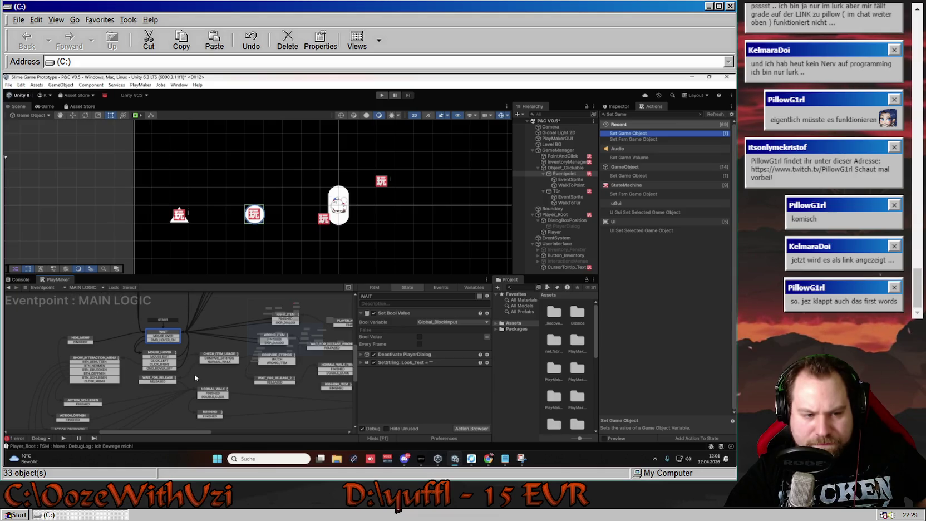
drag(194, 374, 160, 359)
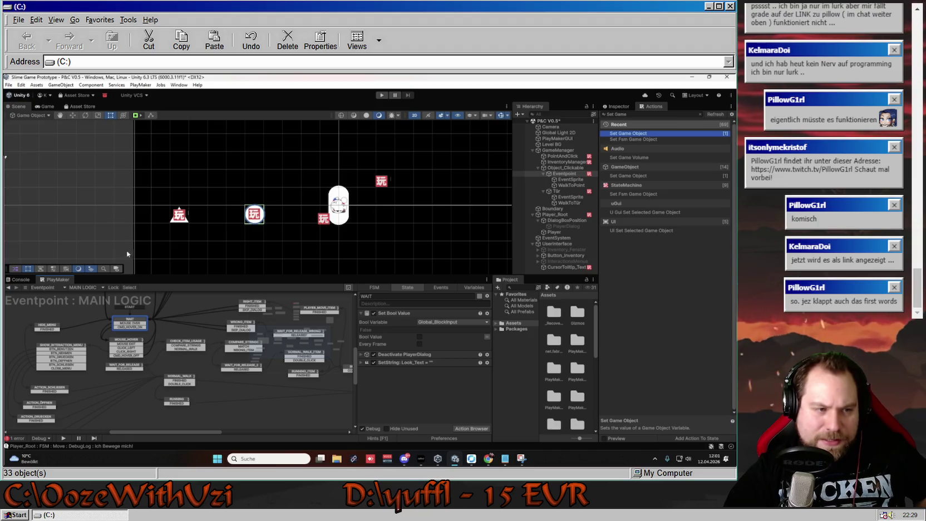
click(98, 288)
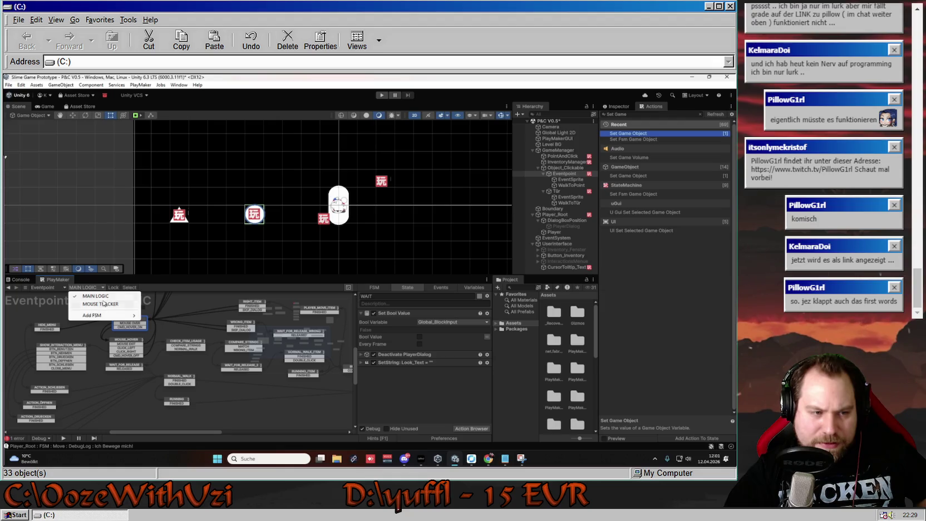
click(105, 304)
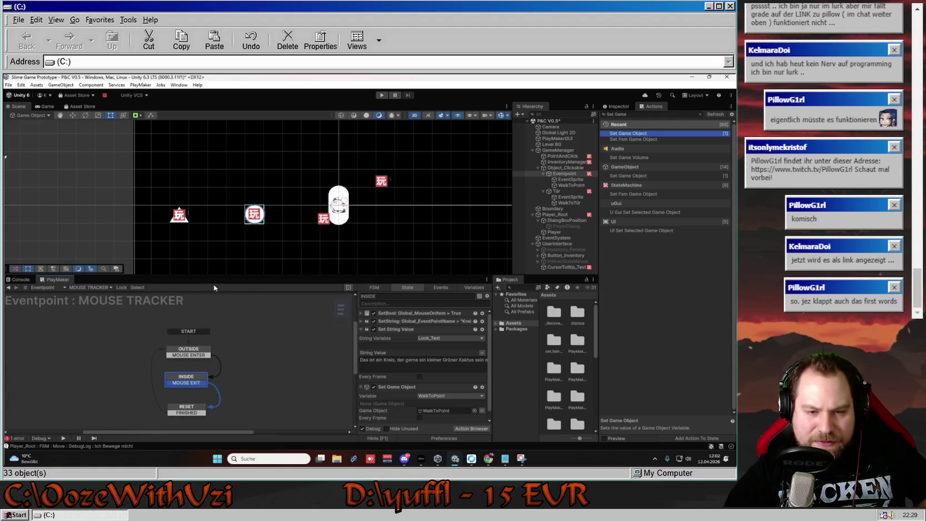
click(406, 329)
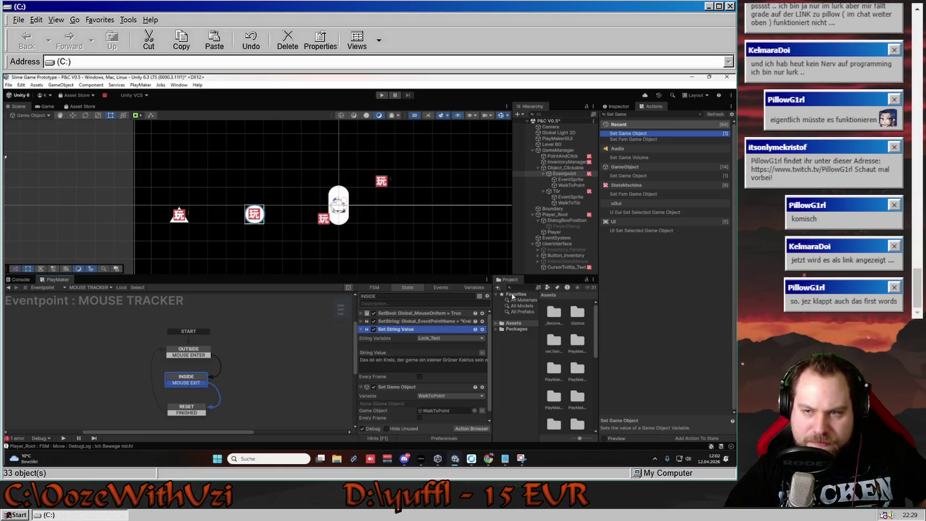
click(362, 330)
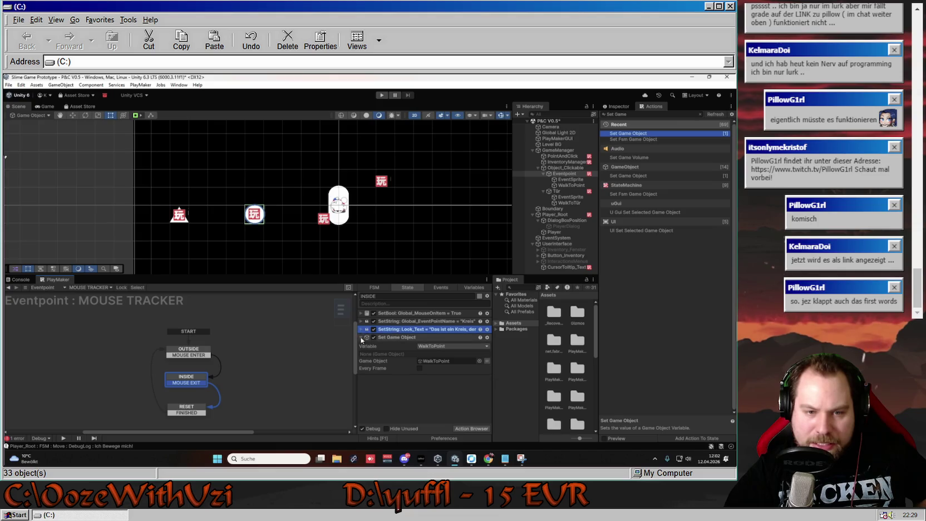
- Add Set Fsm Game Object to INSIDE, writing WalkToPoint into MAIN LOGIC's WalkToPoint variable
double_click(636, 196)
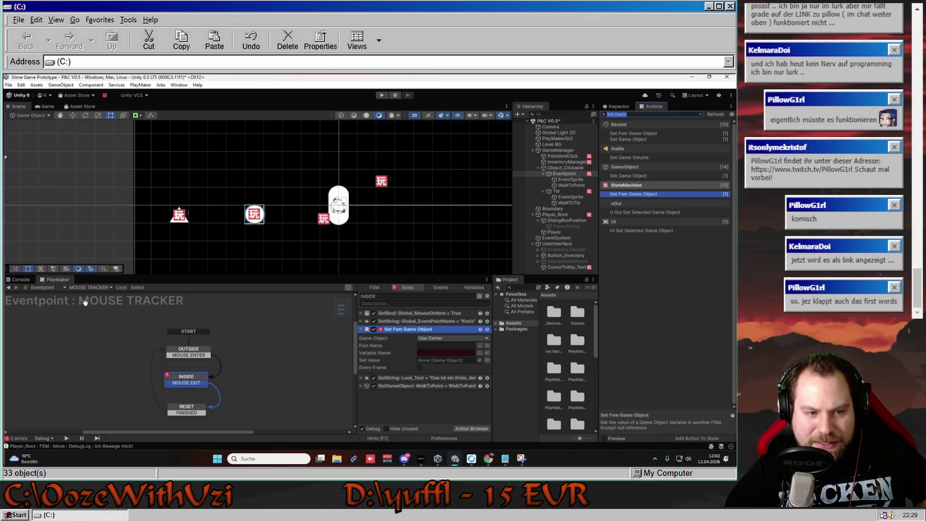
click(480, 344)
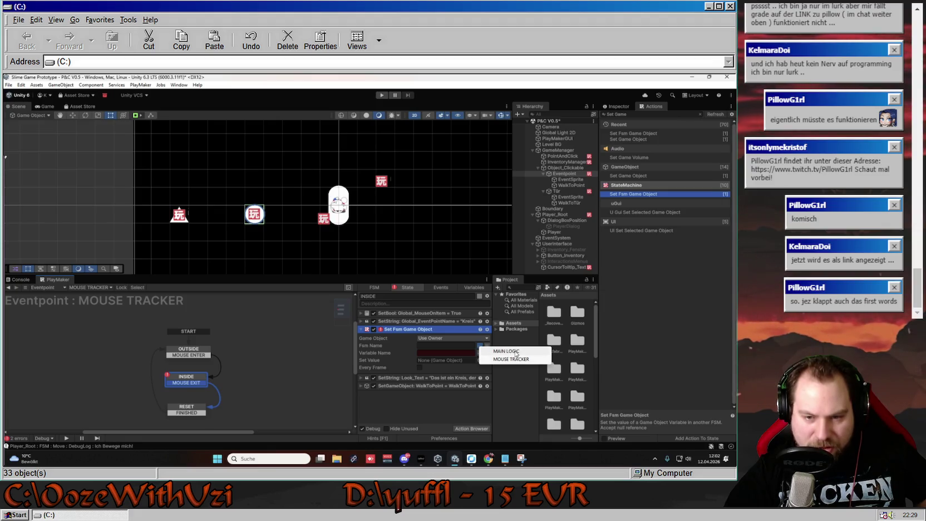
click(516, 351)
click(481, 353)
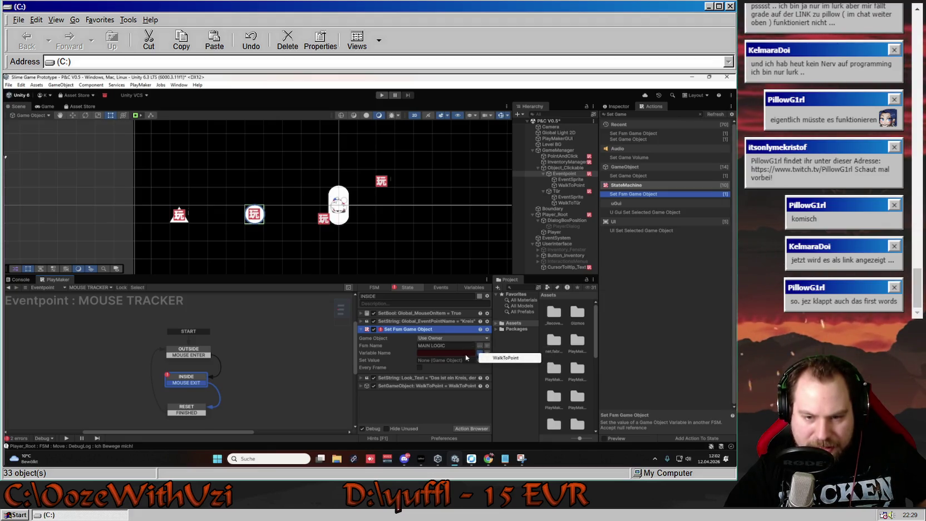
click(501, 358)
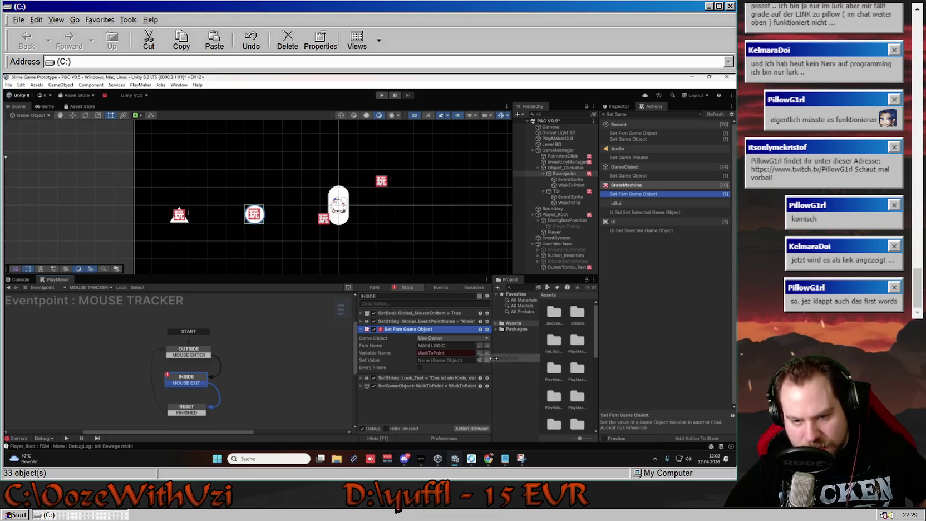
mouse_move(434, 386)
mouse_down()
mouse_move(450, 363)
mouse_move(439, 385)
mouse_up()
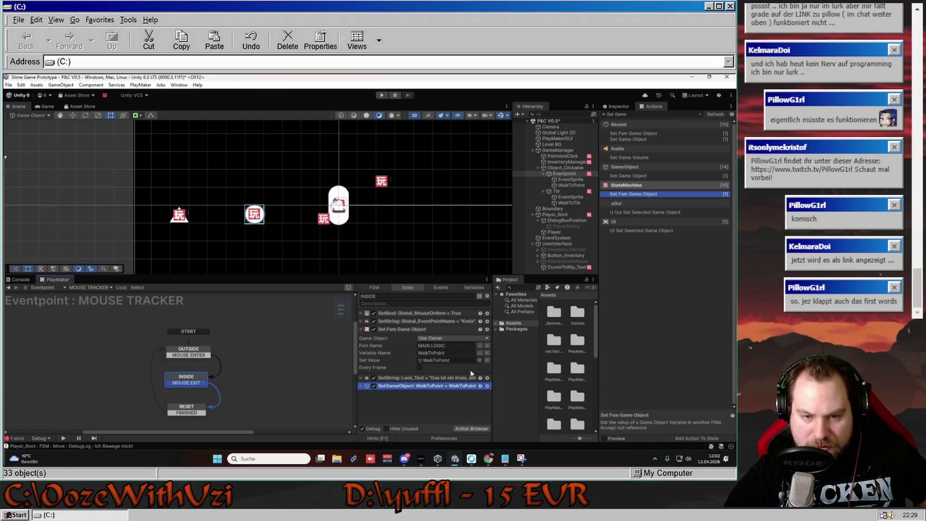
click(387, 330)
click(407, 405)
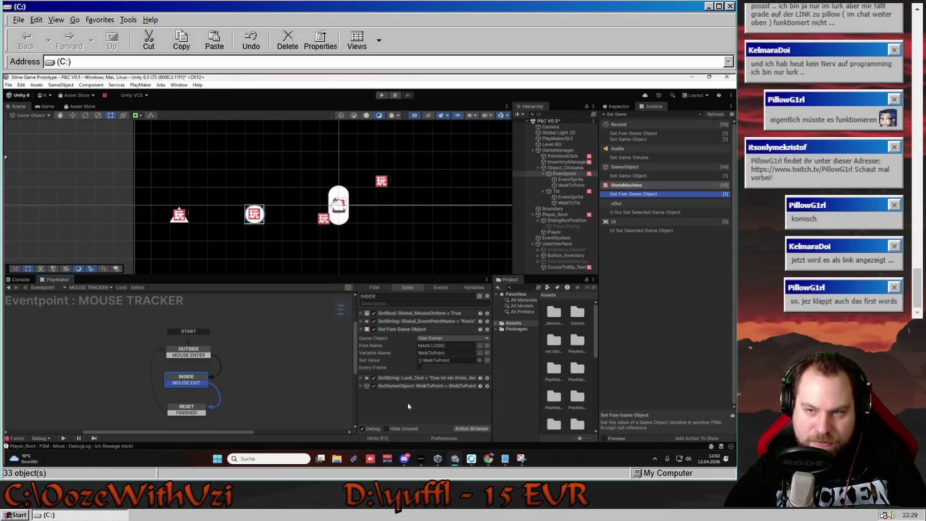
click(700, 113)
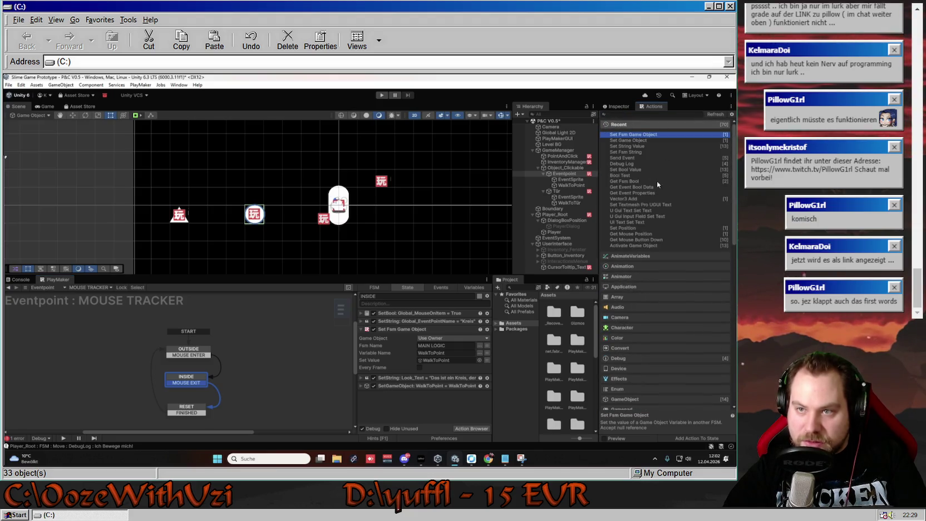
- Add Set Fsm String to INSIDE sending Look_Text into MAIN LOGIC's Look_Text variable
click(643, 142)
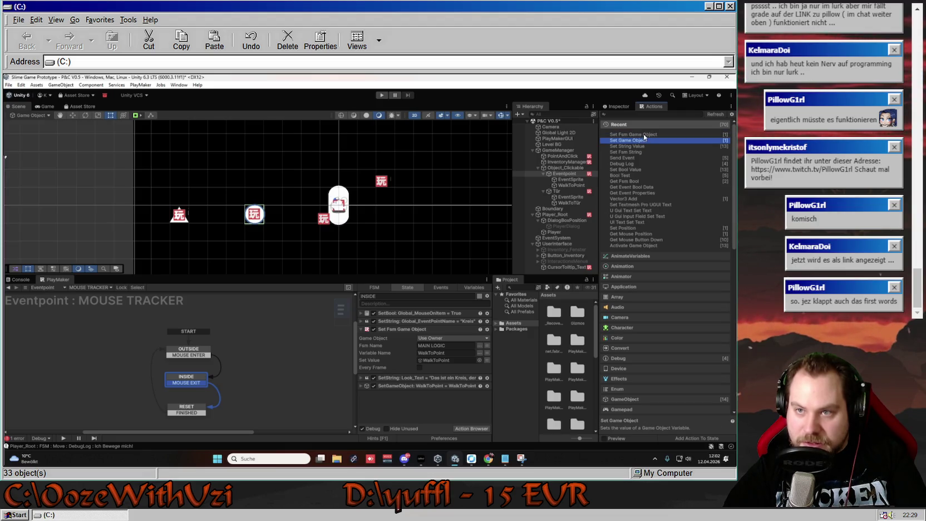
click(644, 135)
double_click(638, 151)
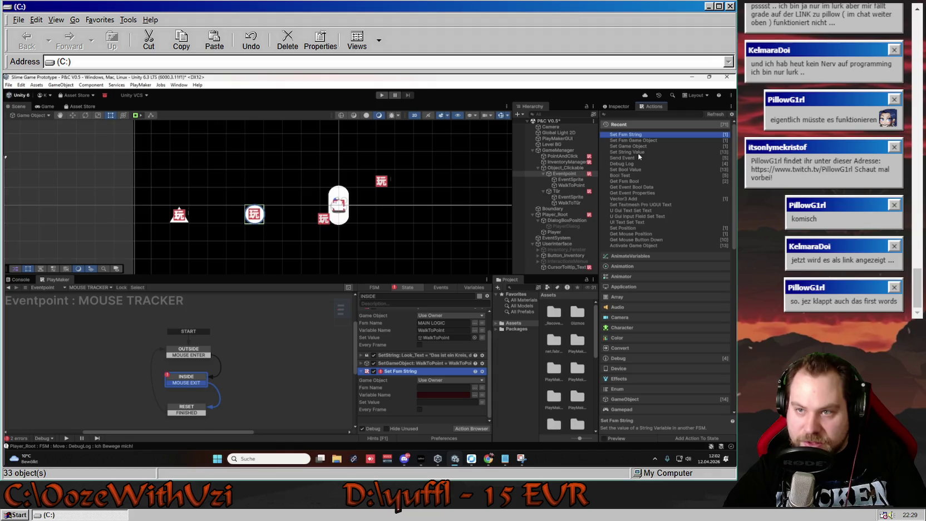
click(474, 387)
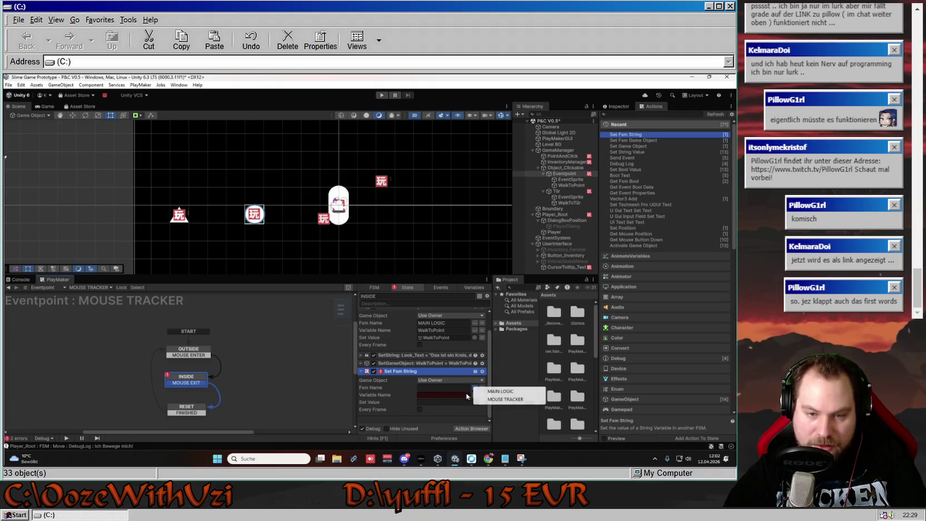
click(503, 390)
click(475, 394)
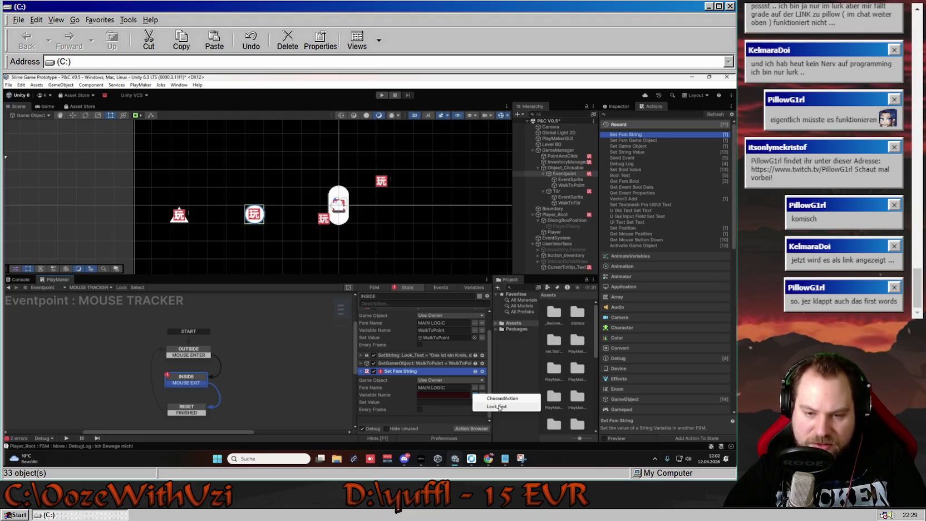
click(498, 406)
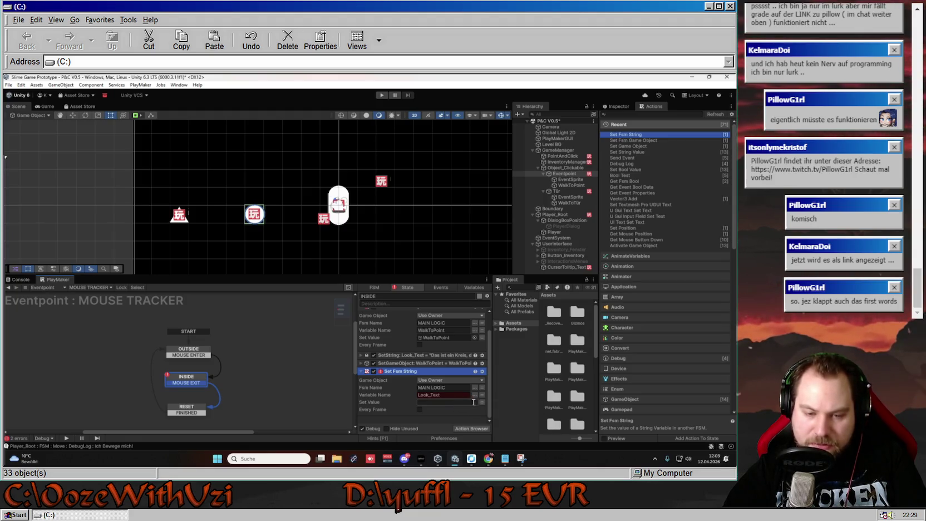
click(476, 395)
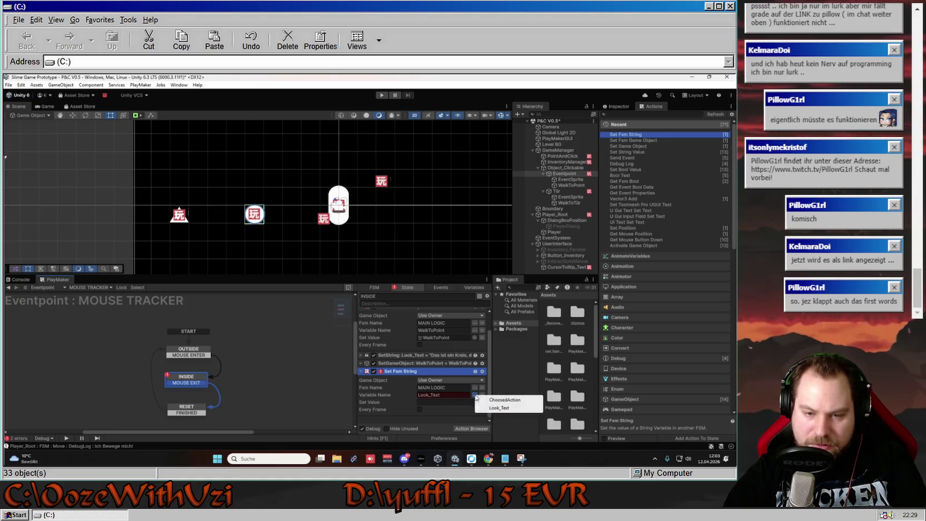
click(498, 408)
click(483, 403)
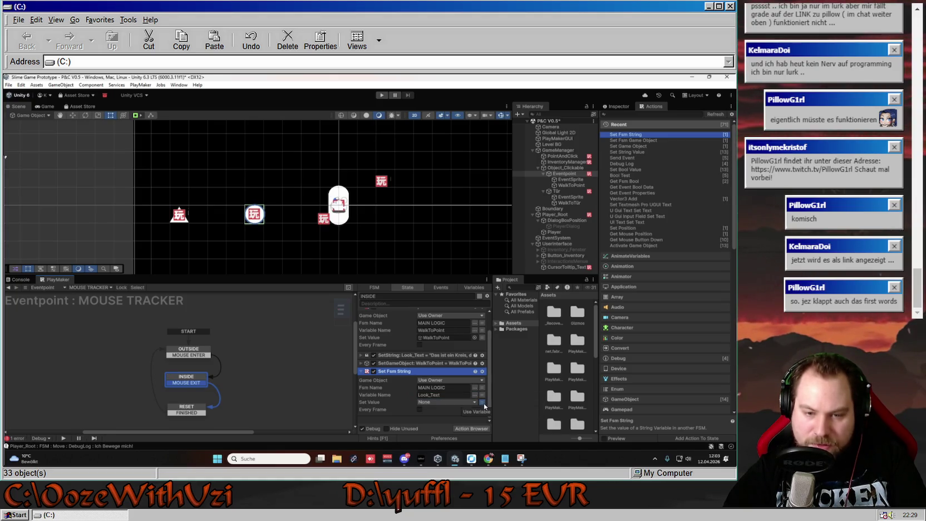
click(474, 402)
click(477, 391)
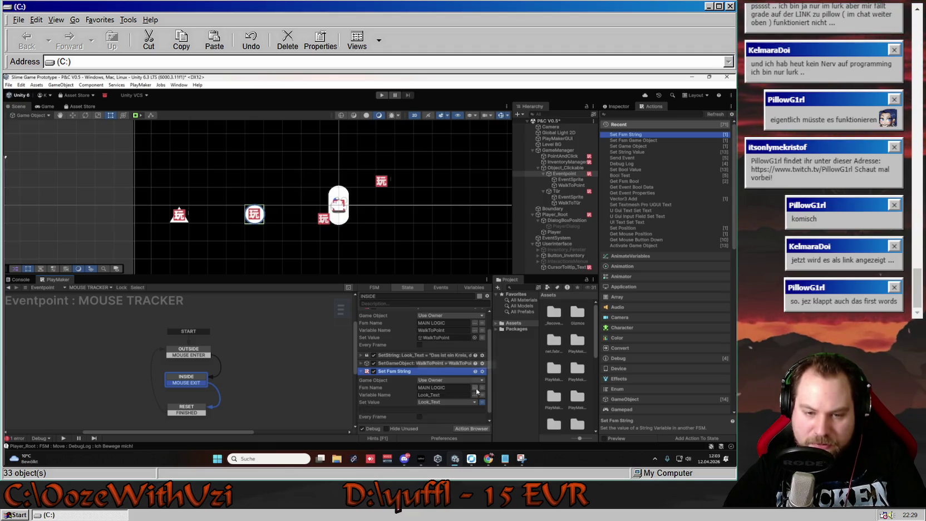
- Delete the old SetGameObject action from the INSIDE state
scroll(398, 407, down, 1)
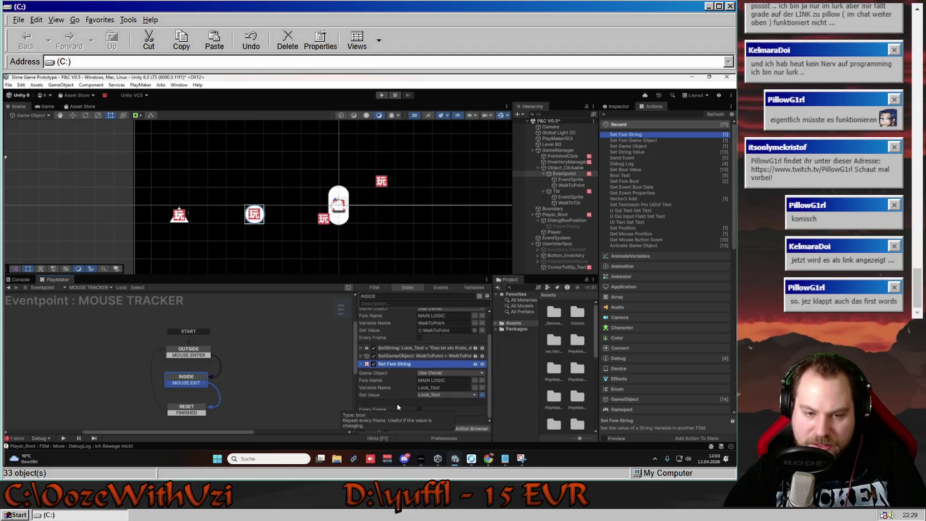
click(396, 355)
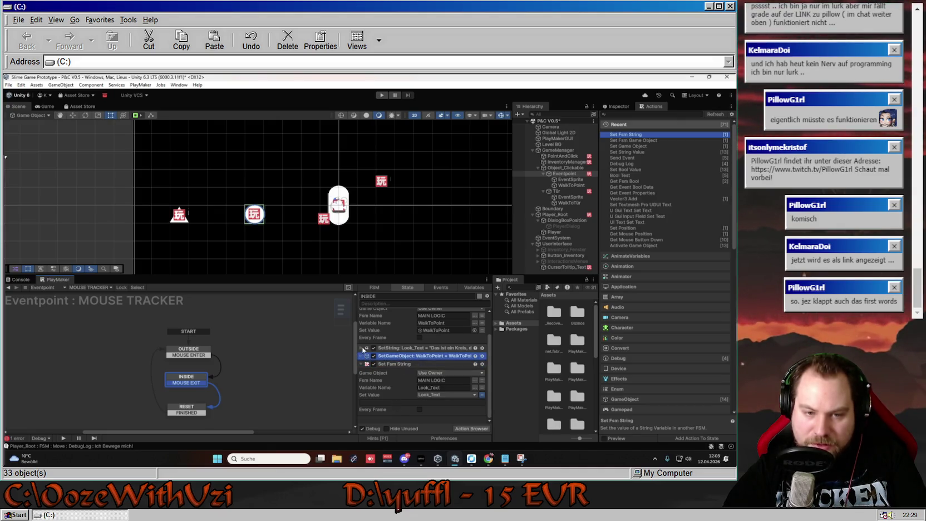
key(Delete)
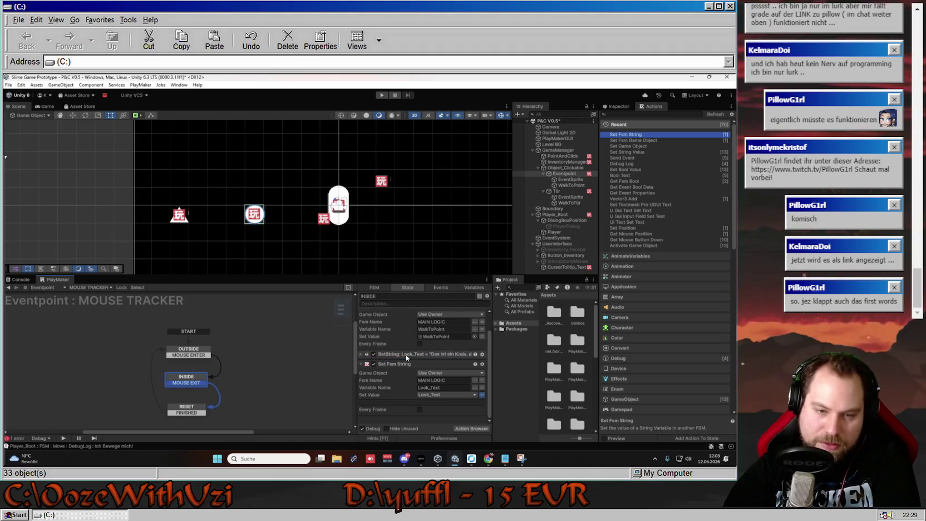
click(374, 356)
click(432, 390)
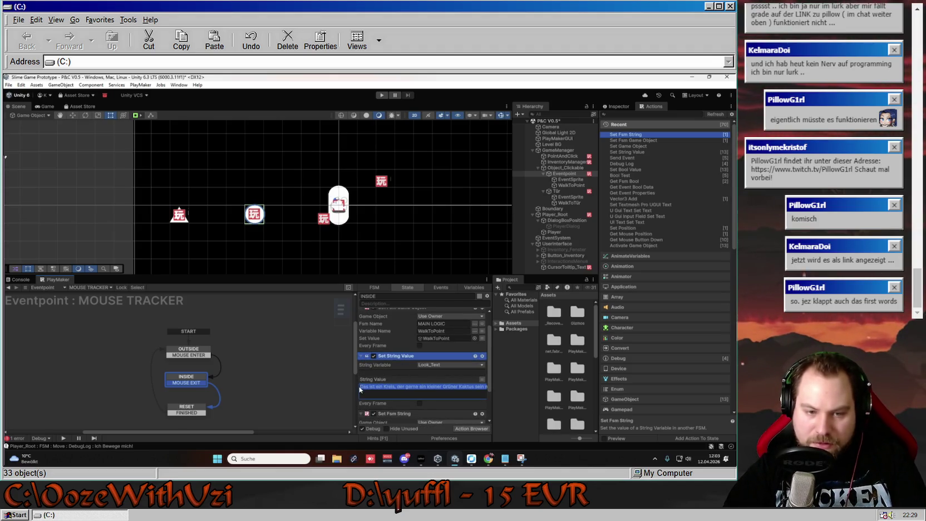
scroll(425, 407, down, 2)
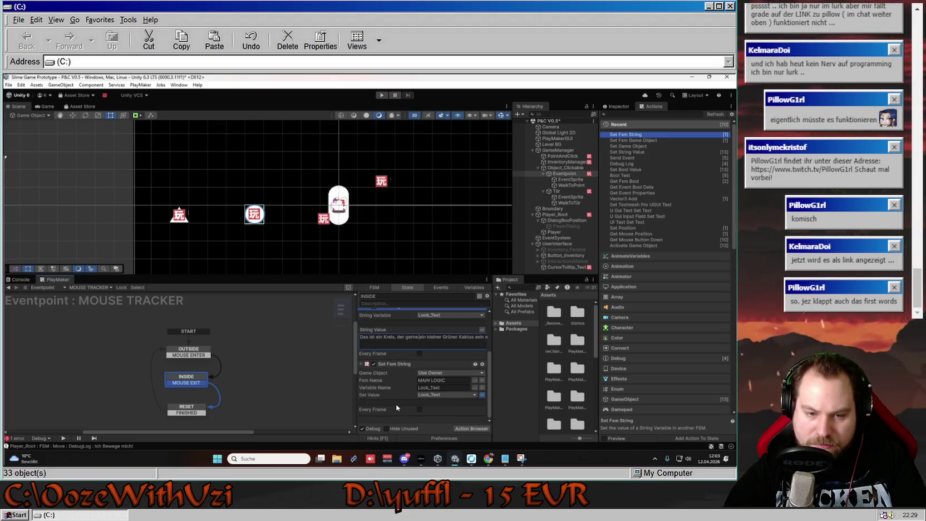
click(89, 287)
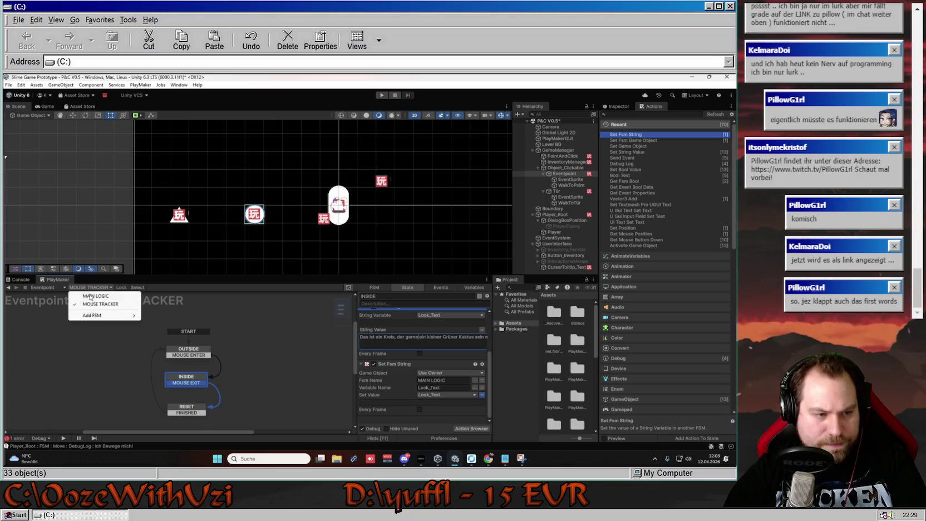
- Inspect the Tür point's Set Fsm String action in its MOUSE TRACKER for comparison
click(556, 191)
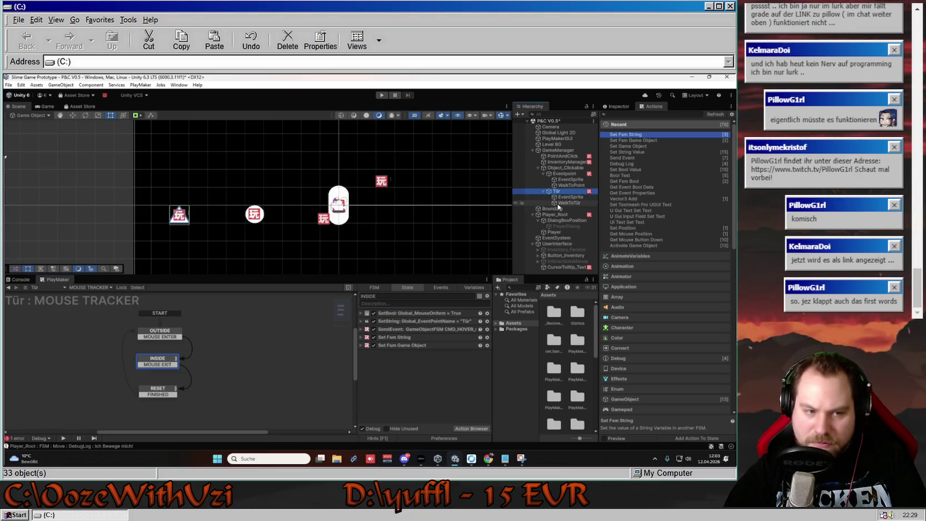
click(362, 337)
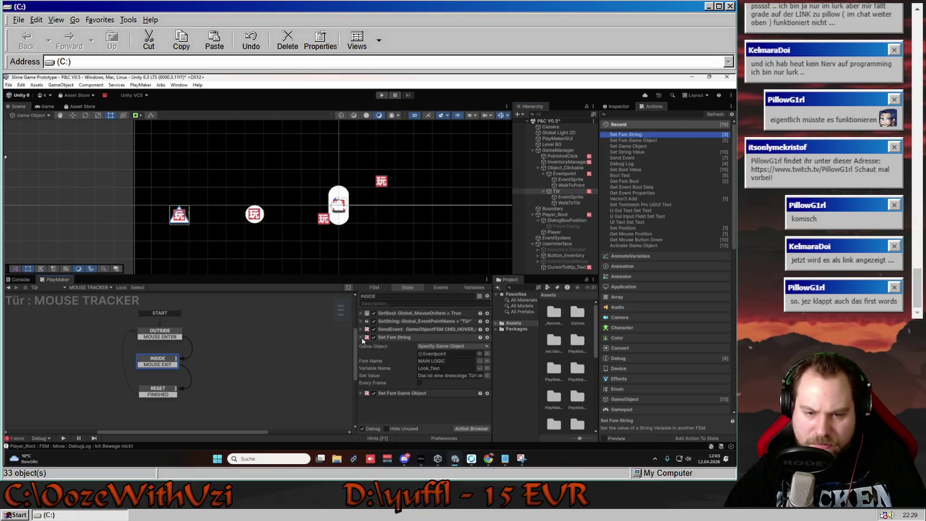
click(362, 337)
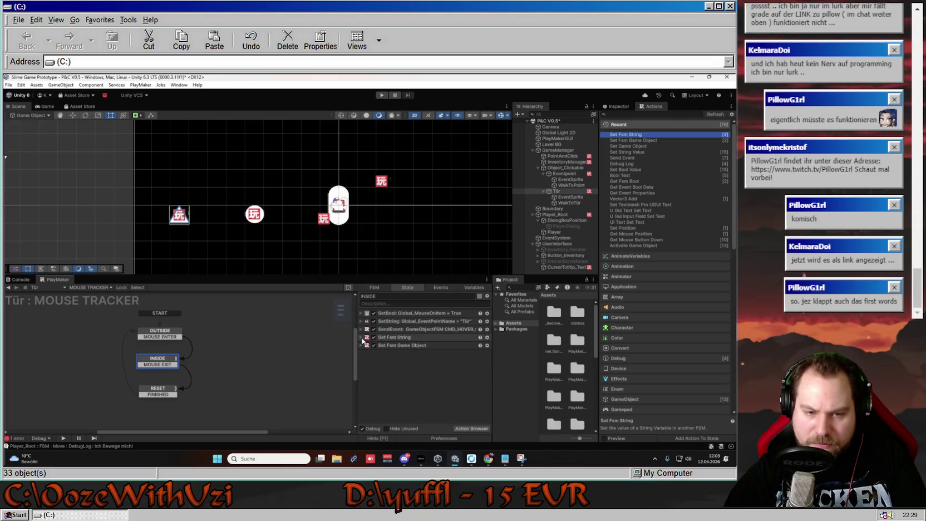
- Show Eventpoint's INSIDE state actions, scrolled down to its Set Fsm String action
click(573, 174)
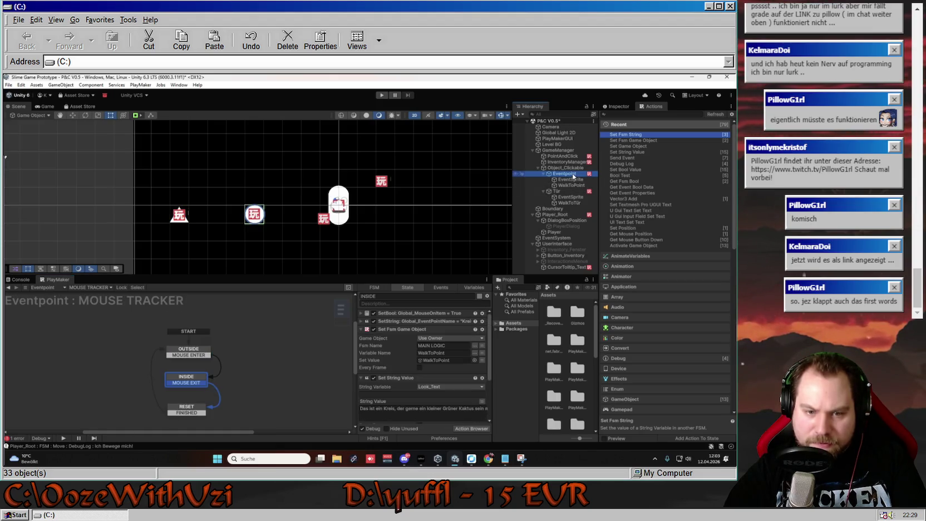
scroll(421, 385, down, 3)
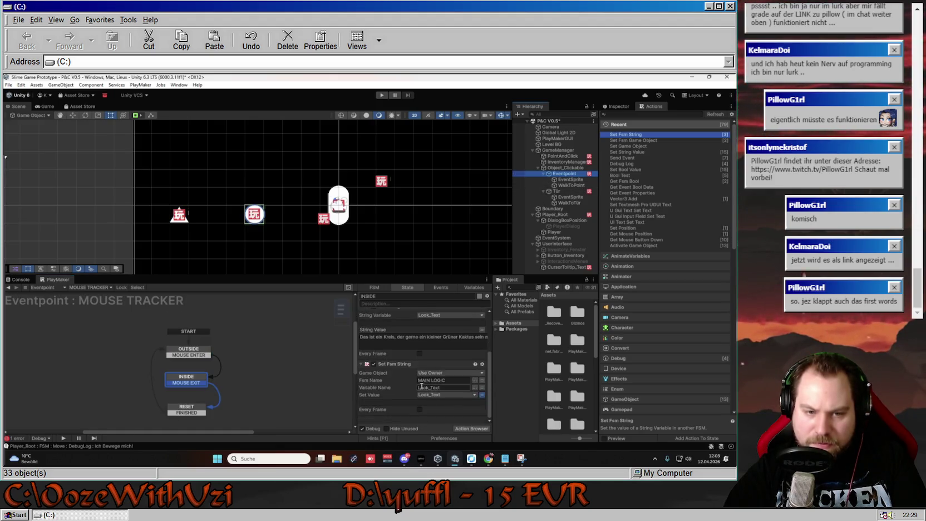
scroll(404, 401, down, 2)
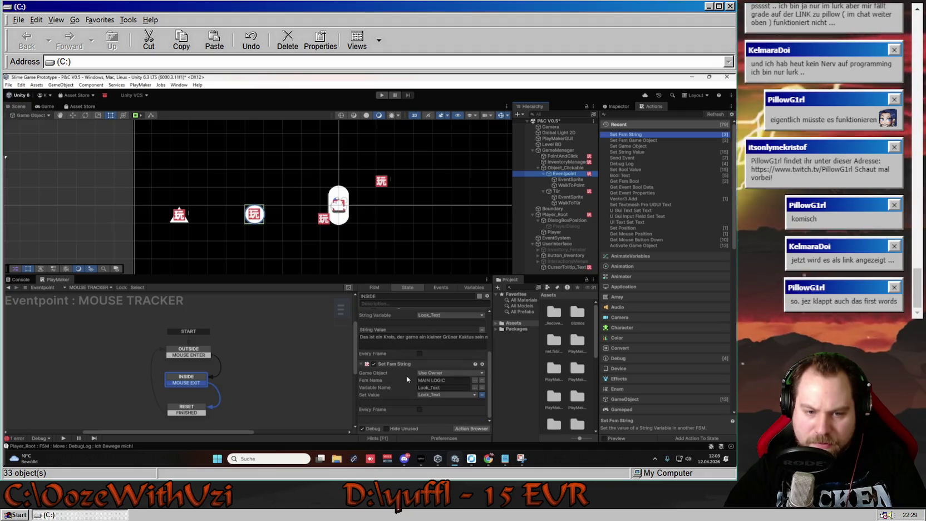
click(403, 405)
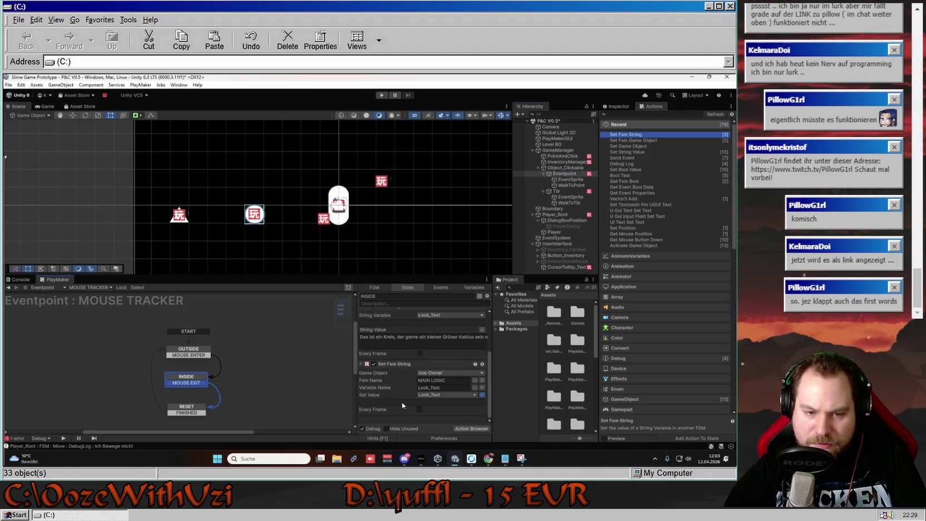
- Make Set Fsm String's Set Value literal text and paste in the circle's look description
click(481, 395)
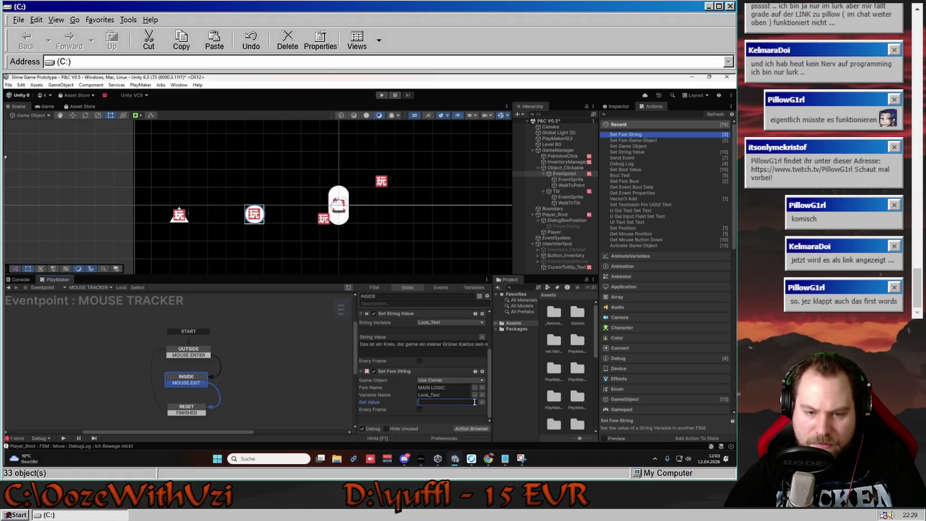
click(482, 402)
click(482, 402)
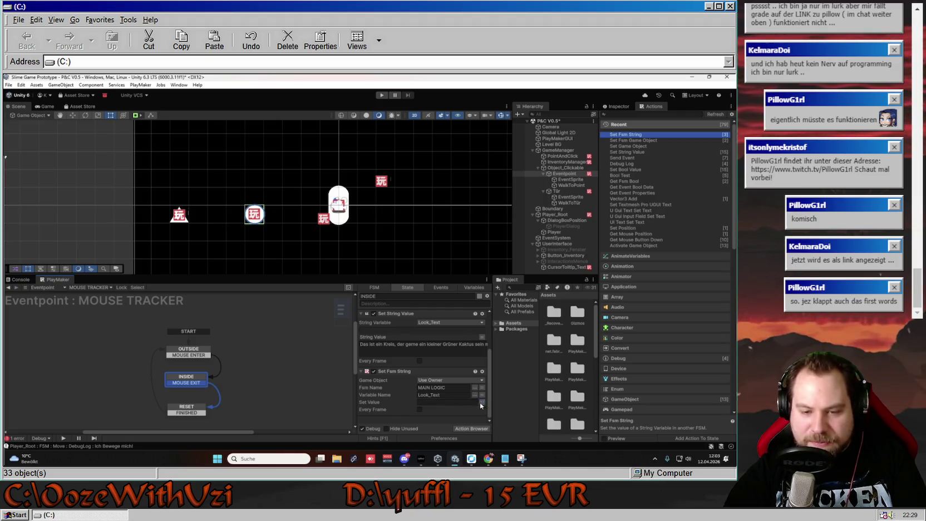
click(464, 402)
key(ctrl+v)
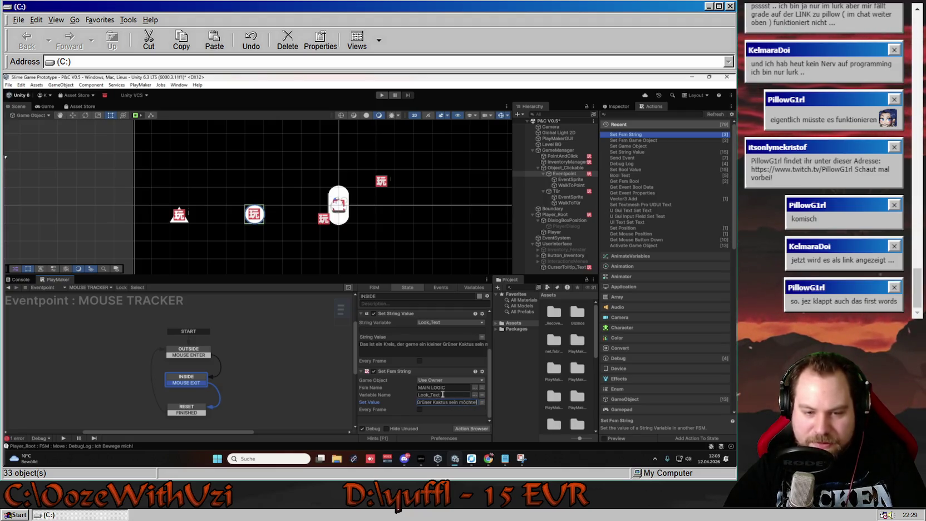
click(439, 395)
click(445, 401)
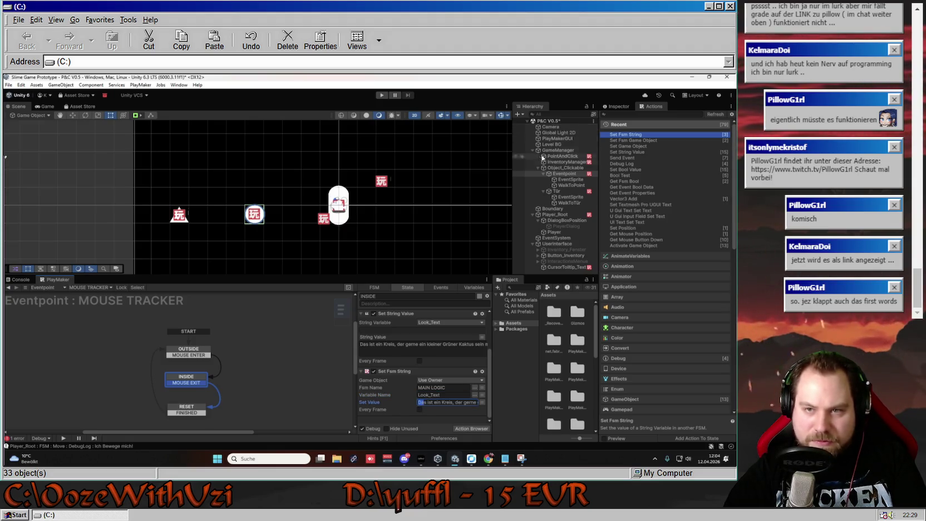
- Compare with Tür's Set Fsm String action, then return to Eventpoint's INSIDE state
click(556, 191)
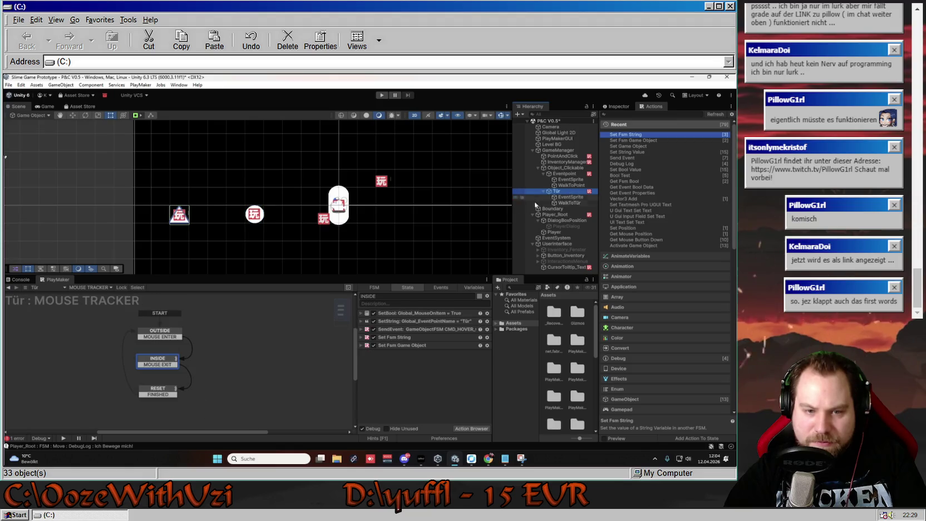
click(361, 337)
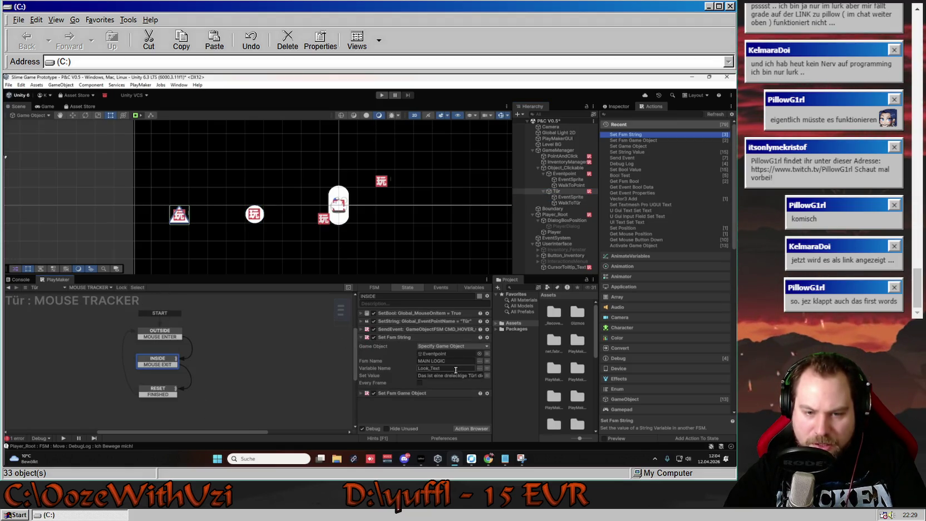
click(362, 337)
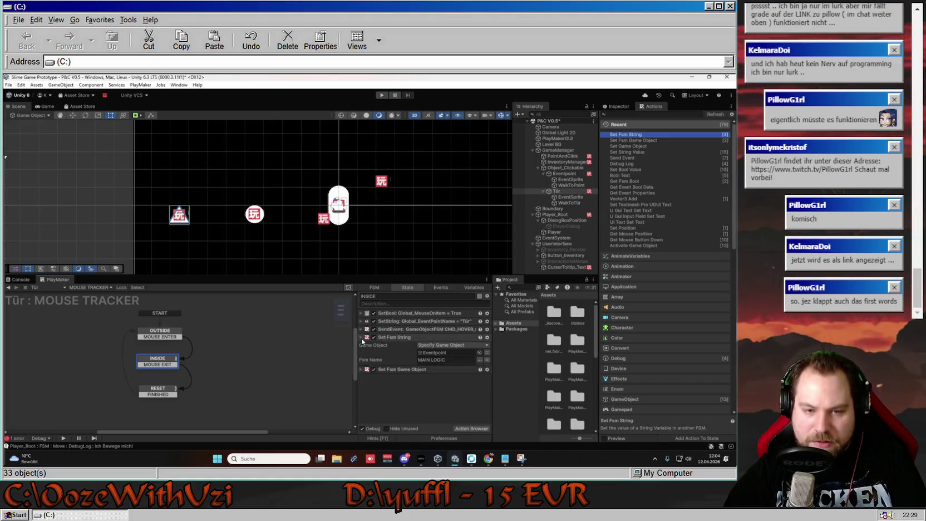
click(564, 173)
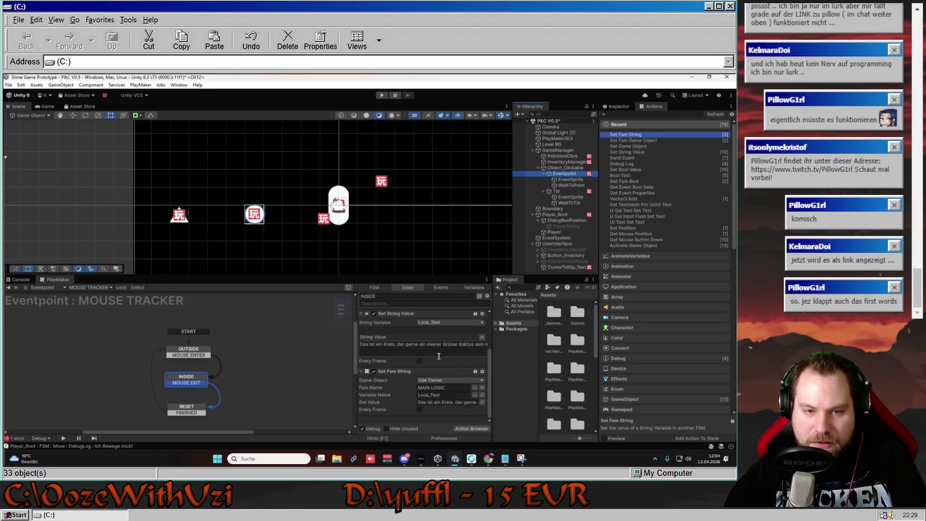
scroll(364, 367, up, 2)
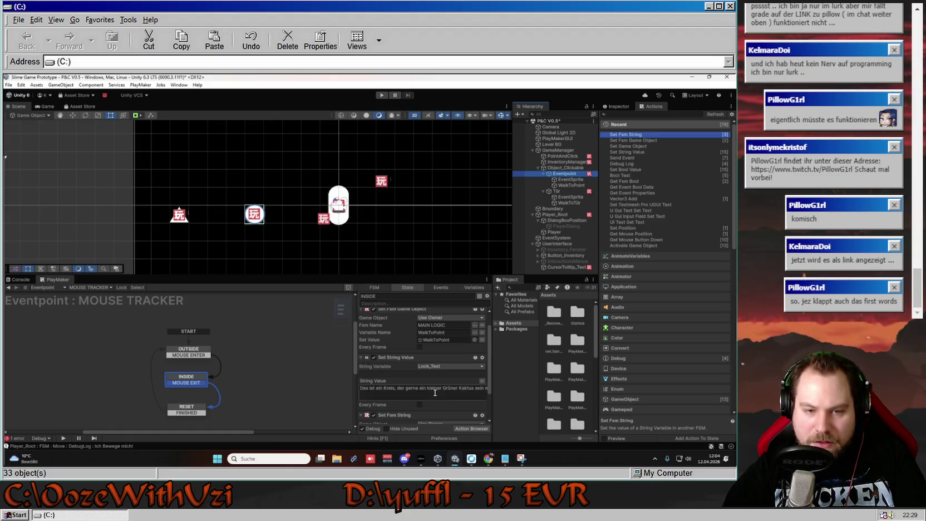
- Delete the redundant Look_Text Set String Value action from INSIDE
click(361, 357)
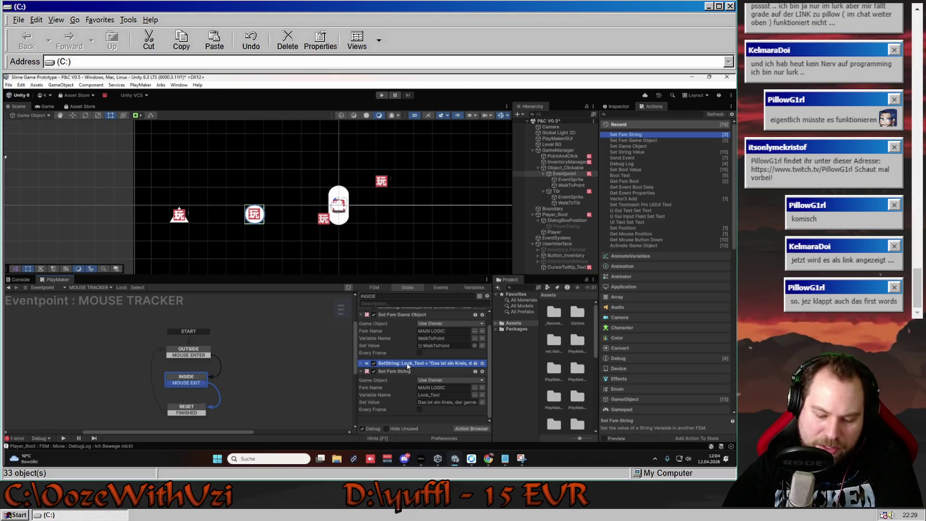
key(Delete)
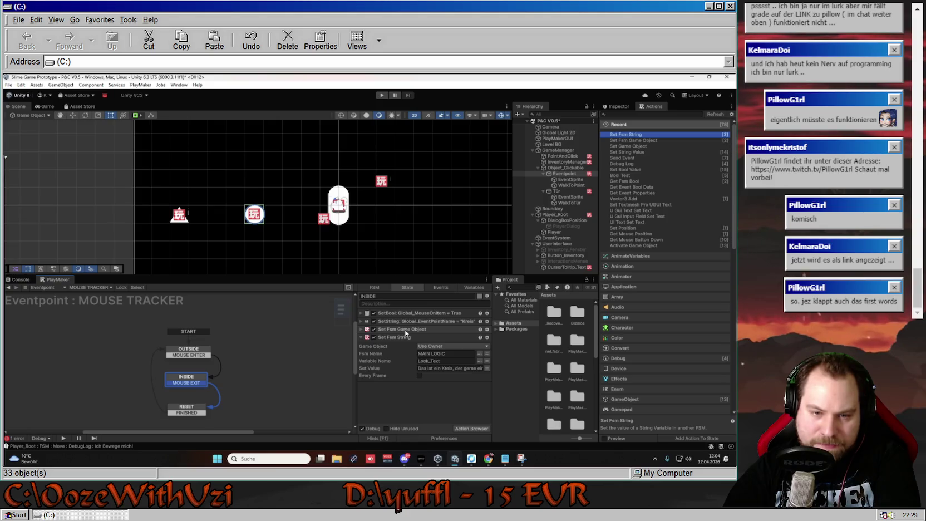
click(412, 337)
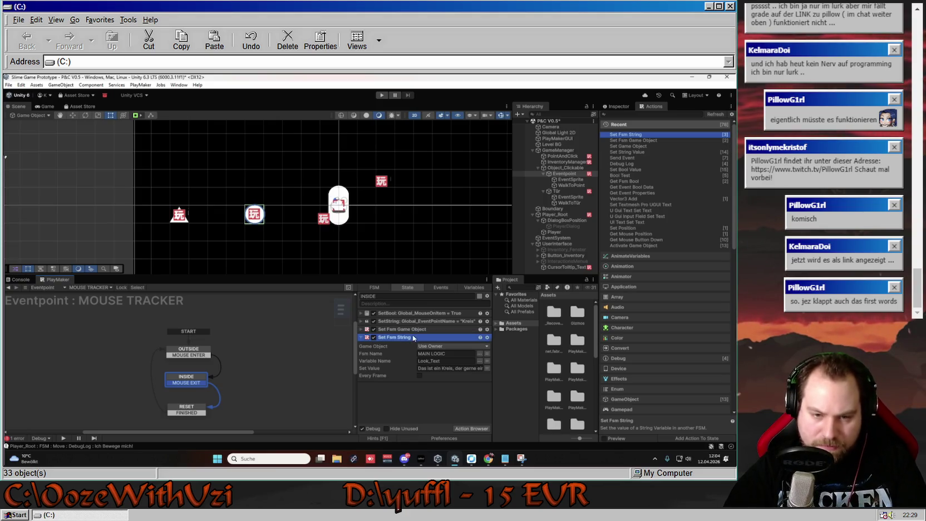
click(206, 414)
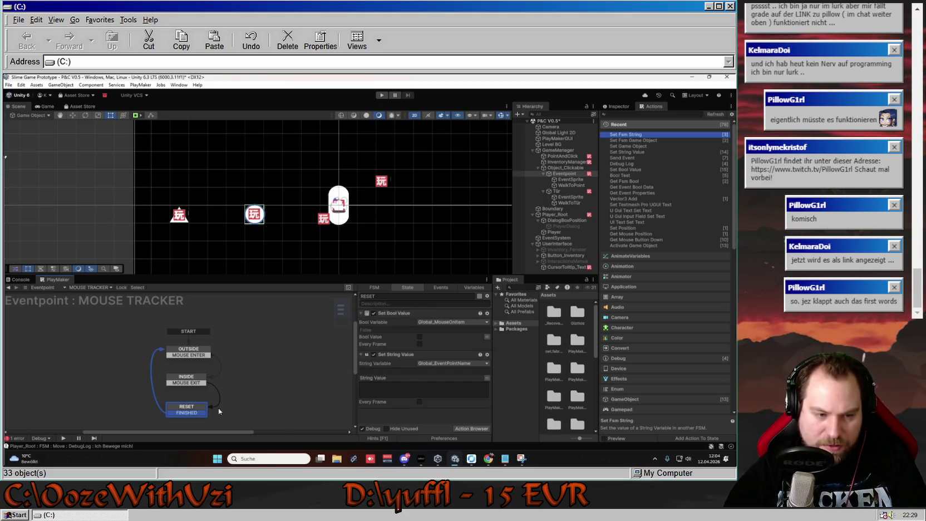
- Add Set Fsm String to RESET with its Set Value text cleared to empty
click(361, 356)
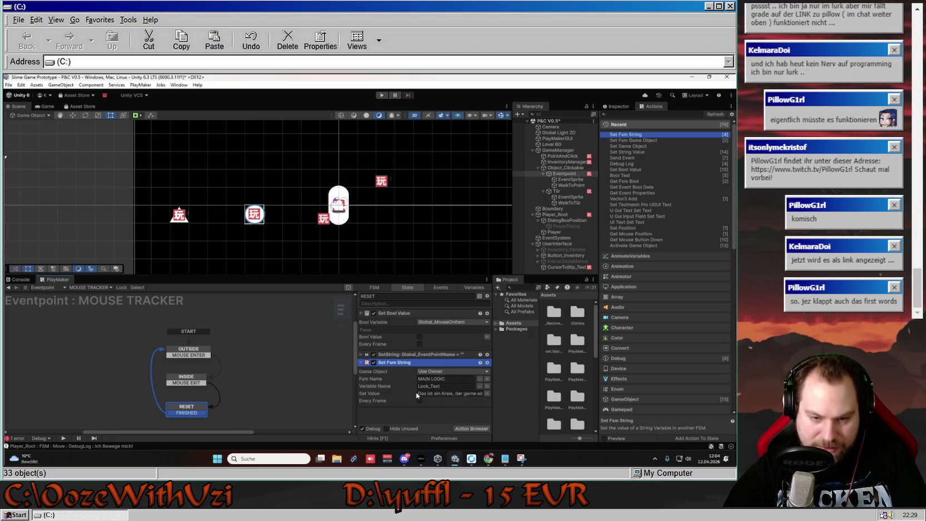
click(419, 392)
key(BackSpace)
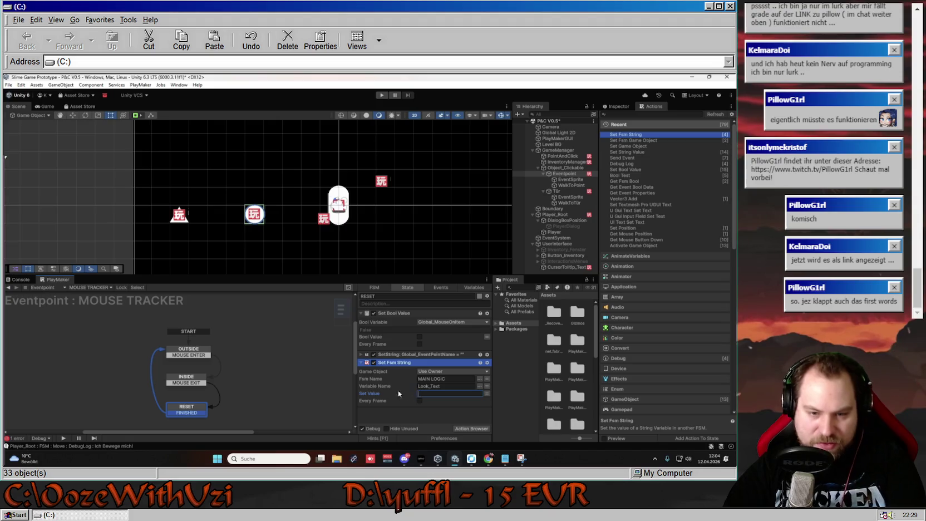
- Copy INSIDE's Set Fsm Game Object into RESET, placed above Set Fsm String
click(201, 379)
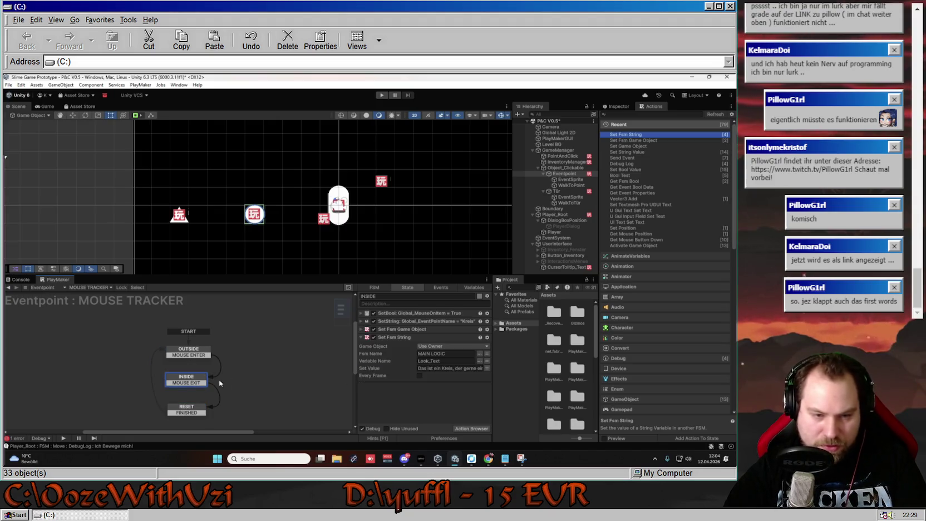
click(362, 337)
click(362, 329)
click(414, 331)
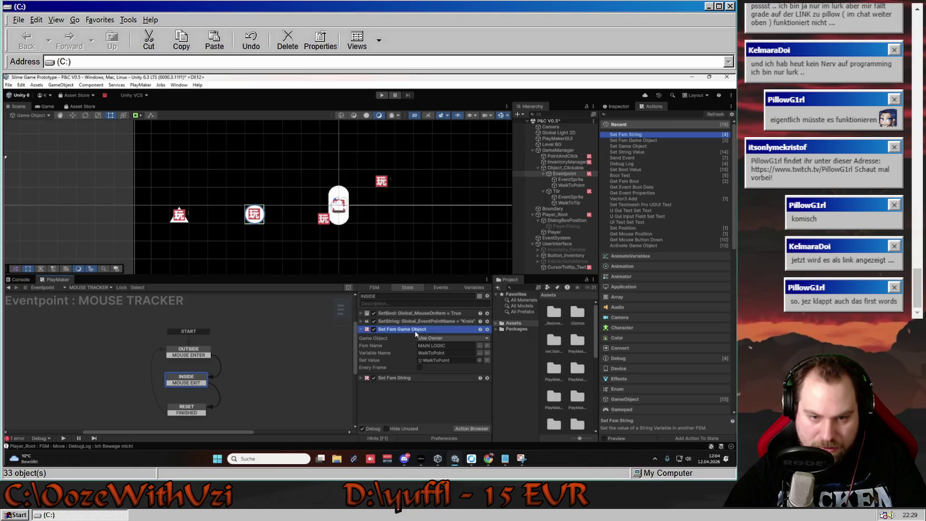
click(192, 407)
click(399, 411)
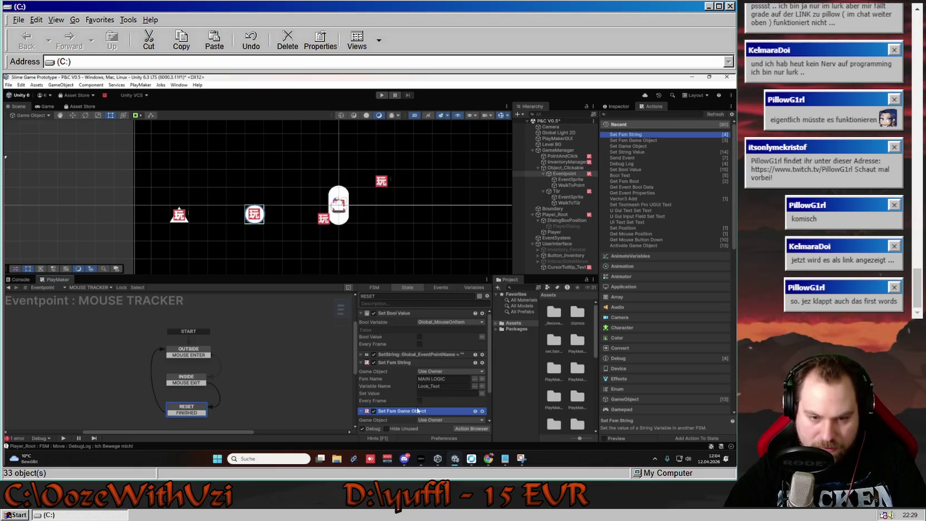
drag(399, 413, 391, 371)
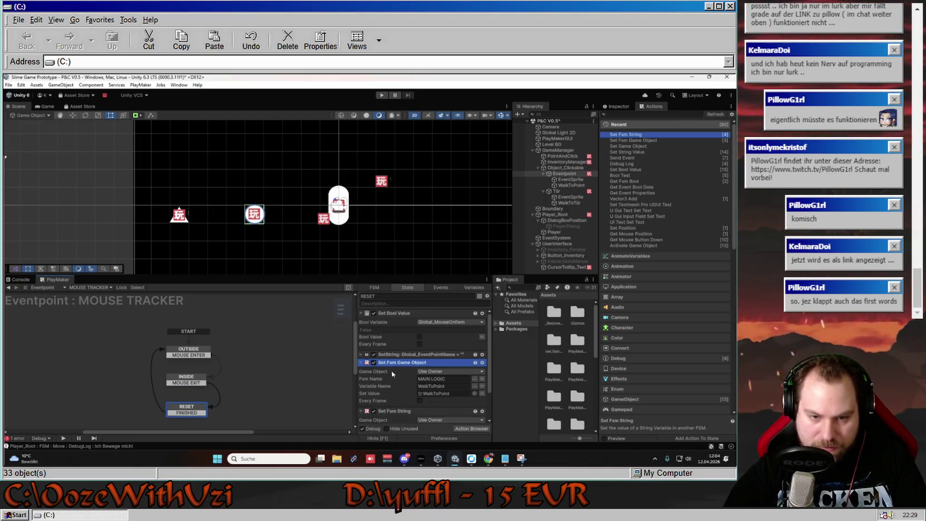
- Set RESET's Set Fsm Game Object value for WalkToPoint to None
scroll(412, 374, up, 2)
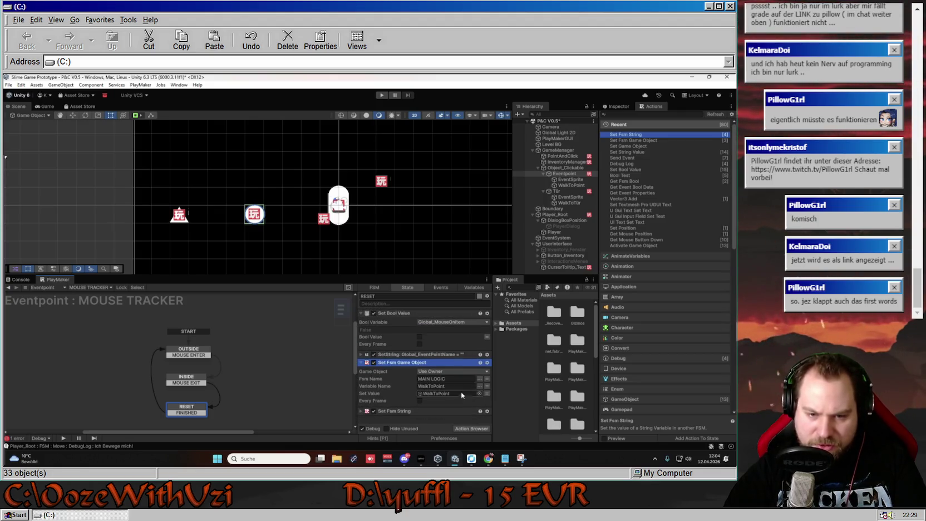
click(361, 362)
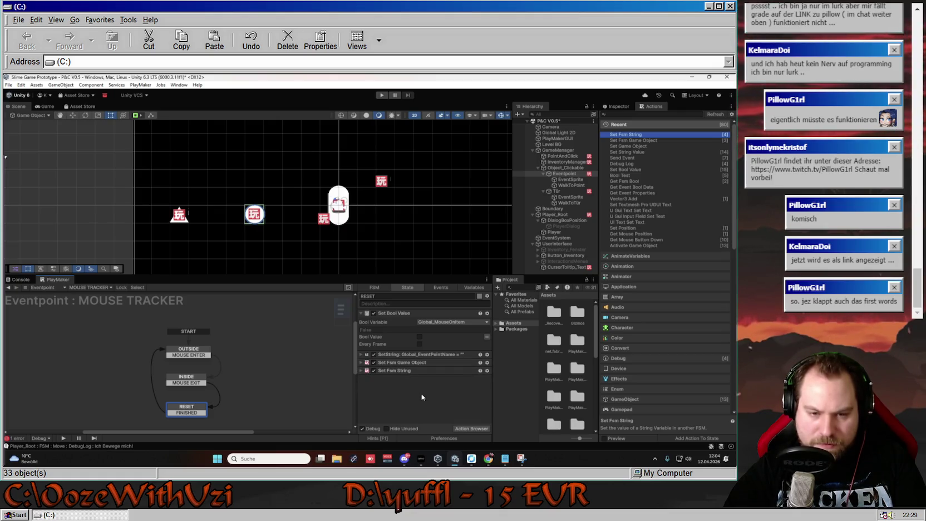
click(445, 362)
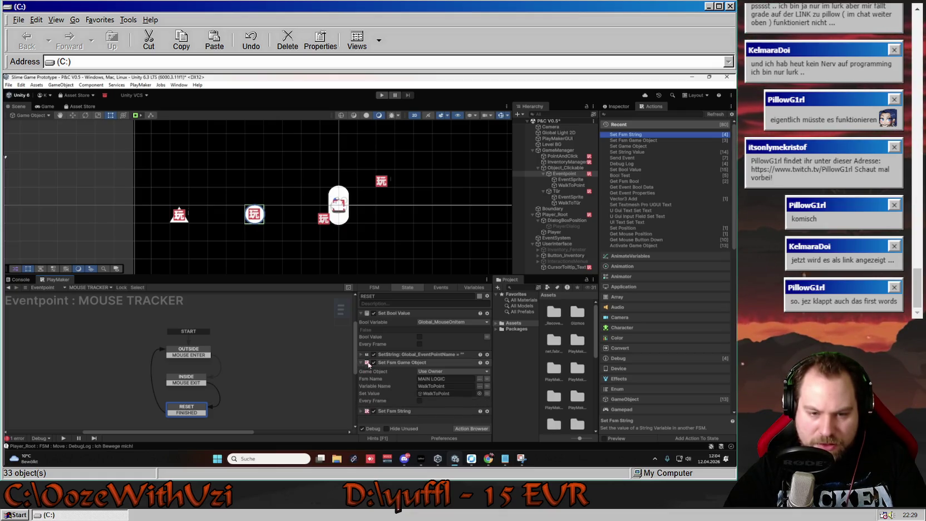
click(463, 393)
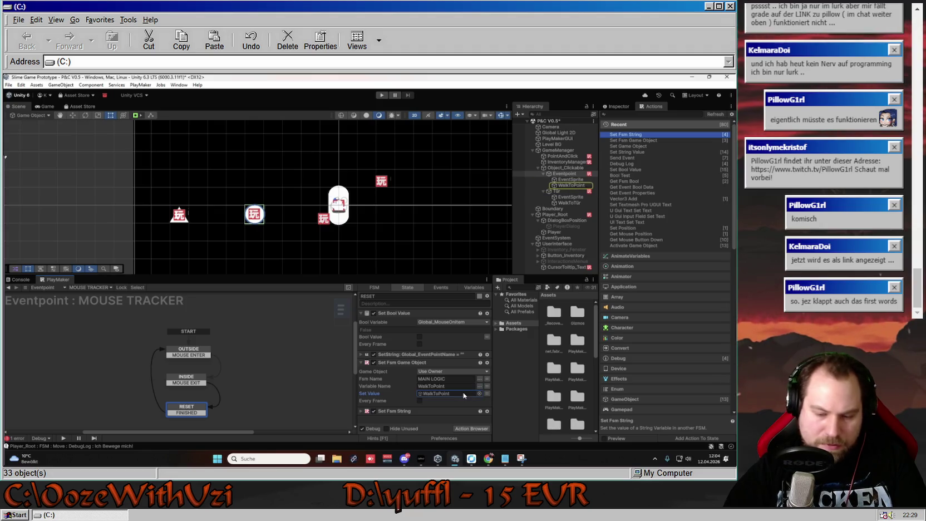
key(Delete)
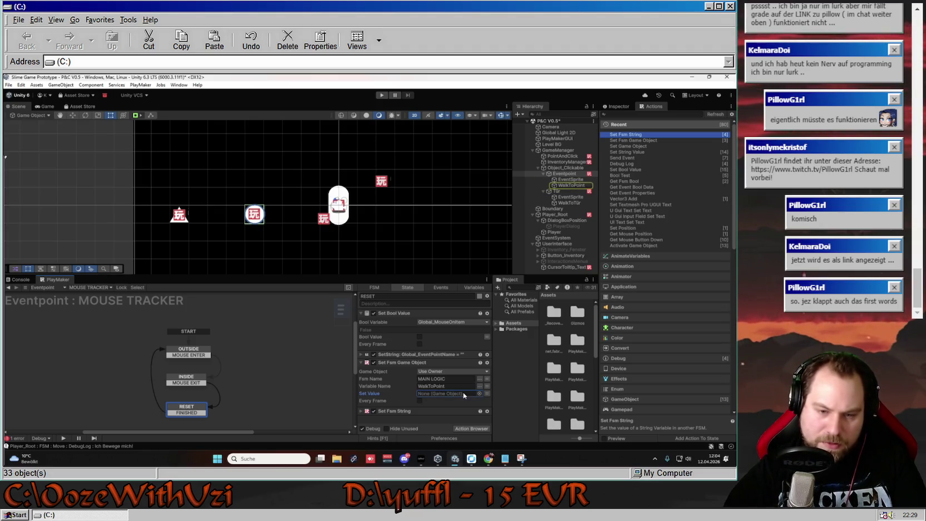
click(60, 290)
click(263, 315)
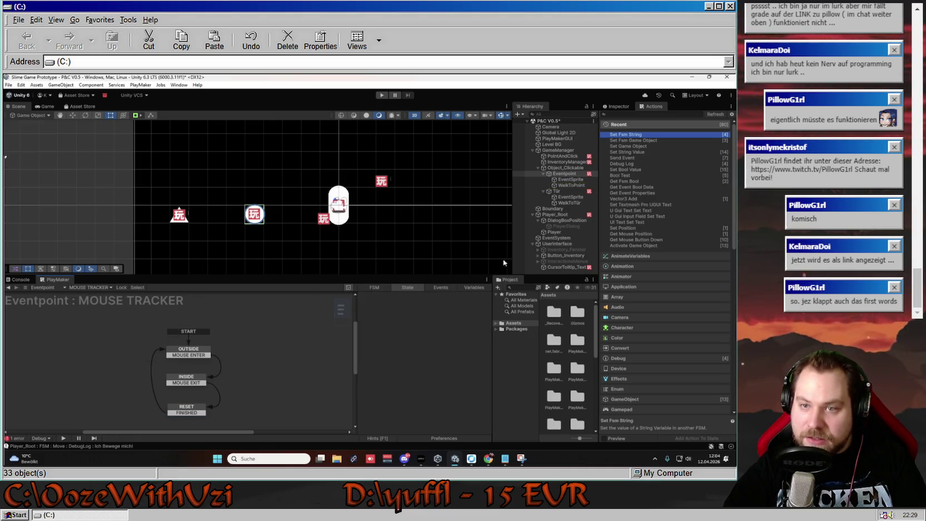
- Review Tür's INSIDE and RESET actions against the Eventpoint's Set Fsm Game Object settings
click(556, 191)
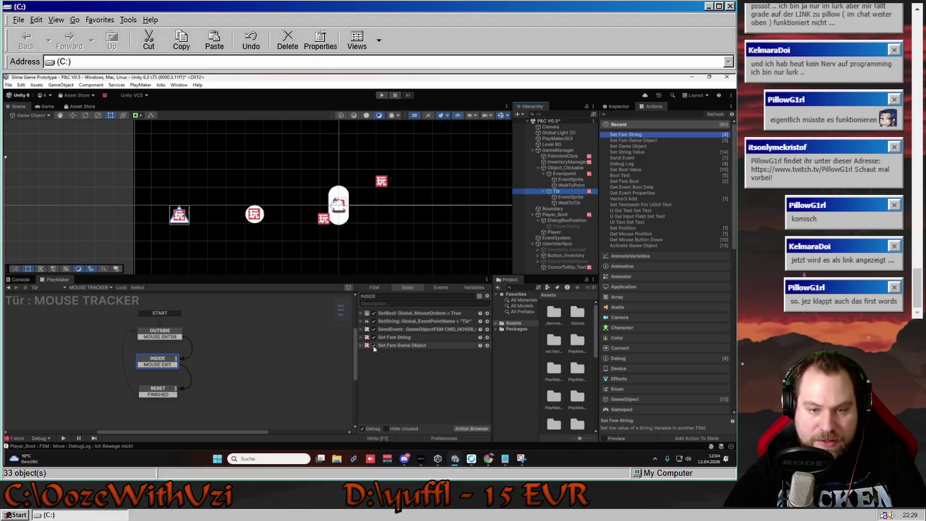
click(158, 390)
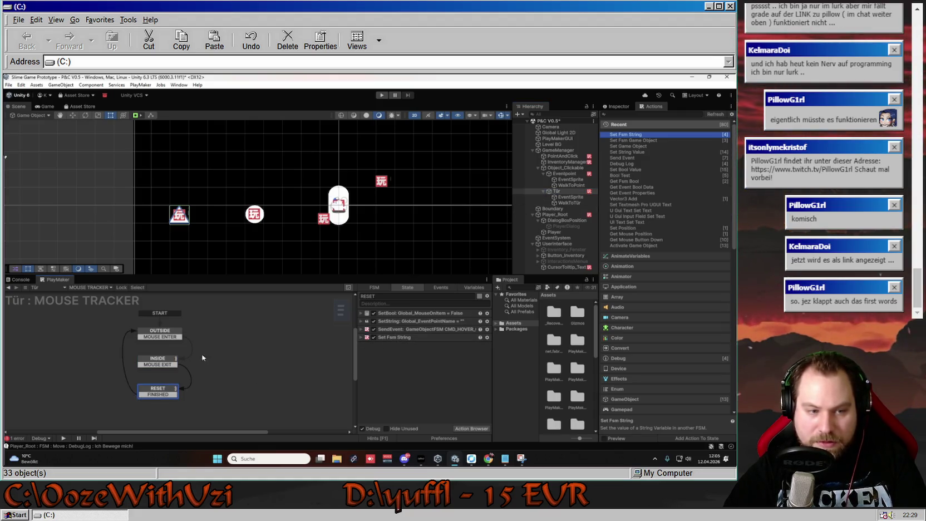
click(158, 358)
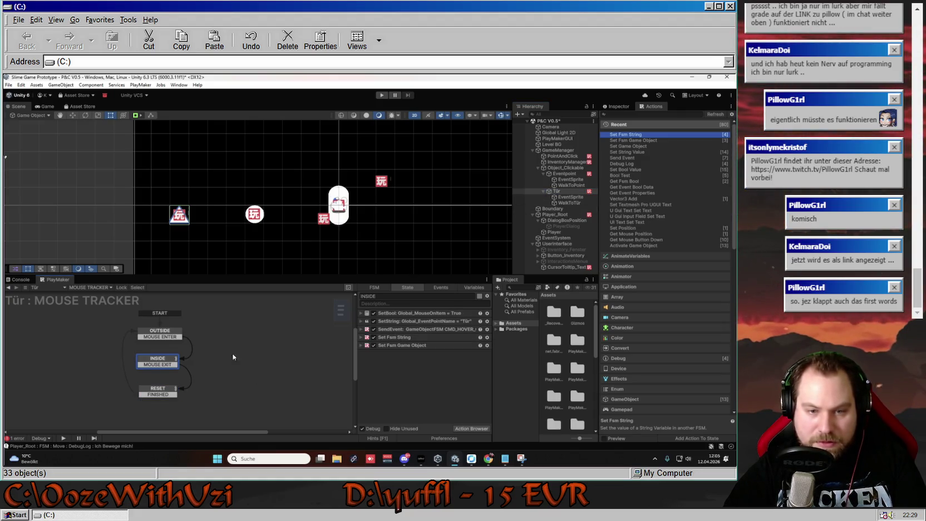
click(361, 345)
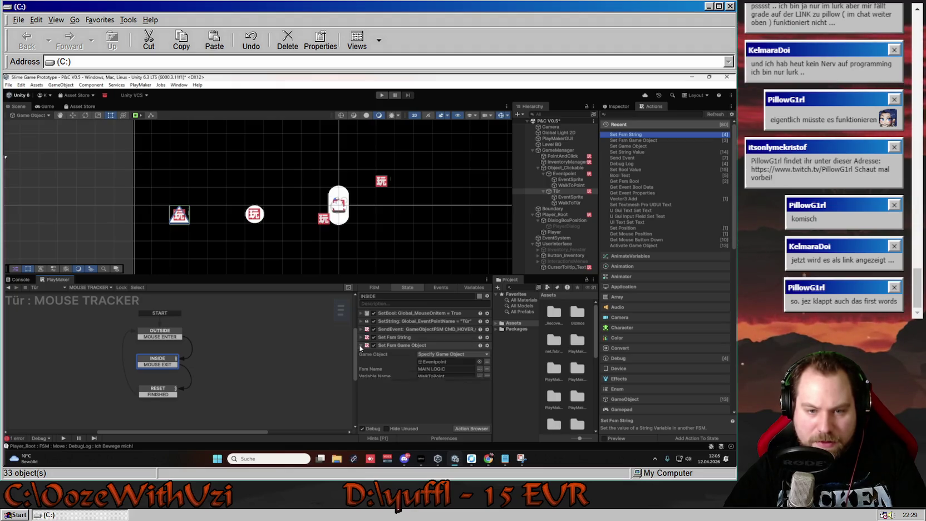
click(403, 345)
double_click(431, 361)
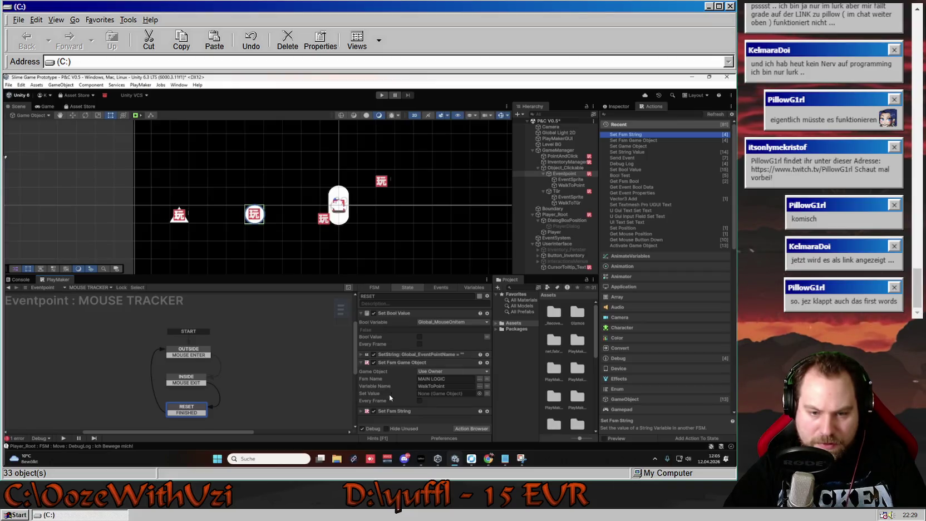
click(361, 363)
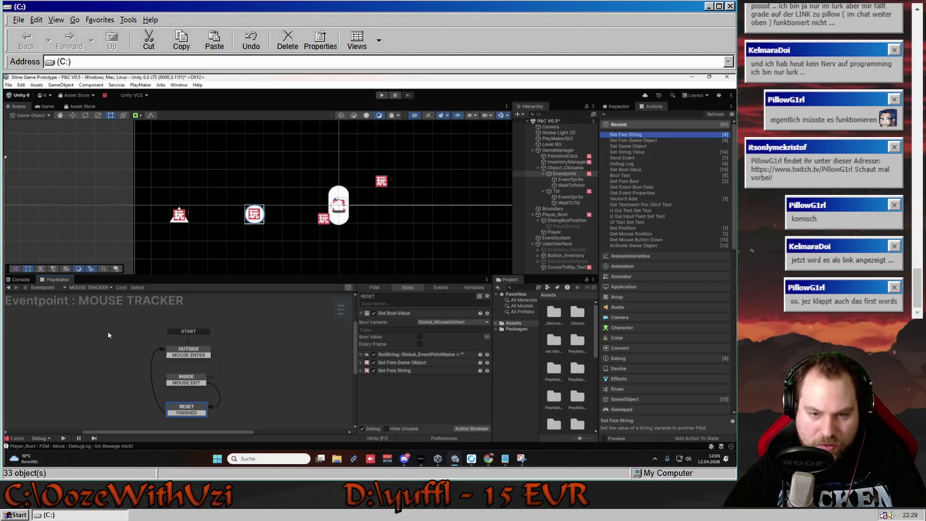
- In Tür's RESET state, move Set Fsm Game Object above Set Fsm String
click(558, 191)
click(162, 357)
click(158, 390)
drag(390, 344, 378, 336)
click(362, 394)
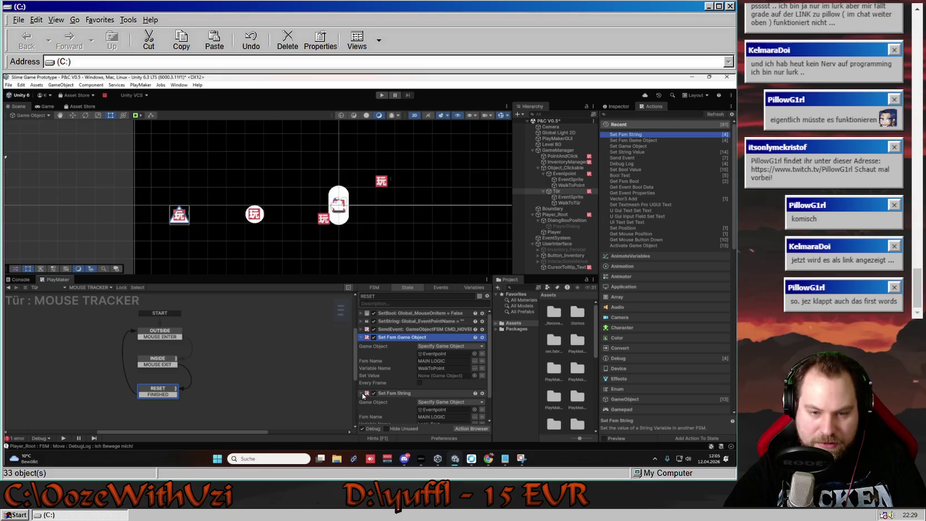
scroll(363, 396, down, 2)
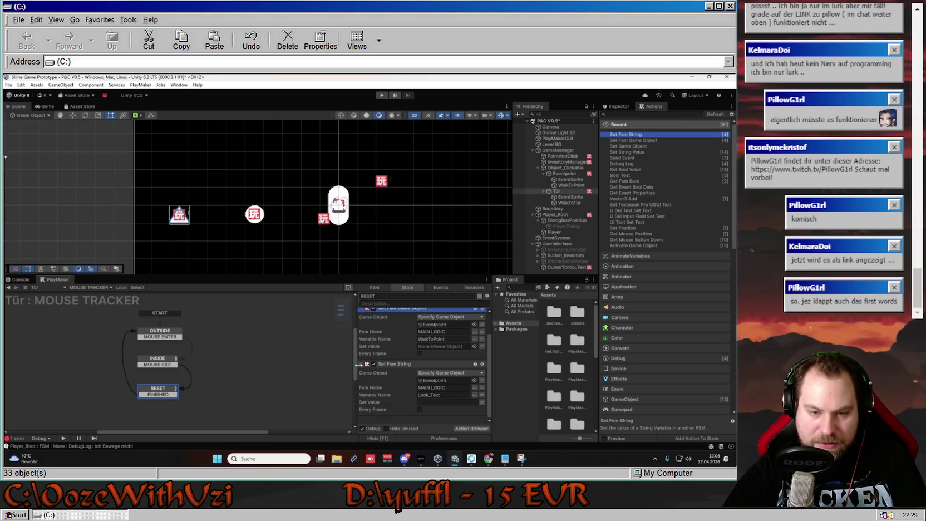
click(361, 364)
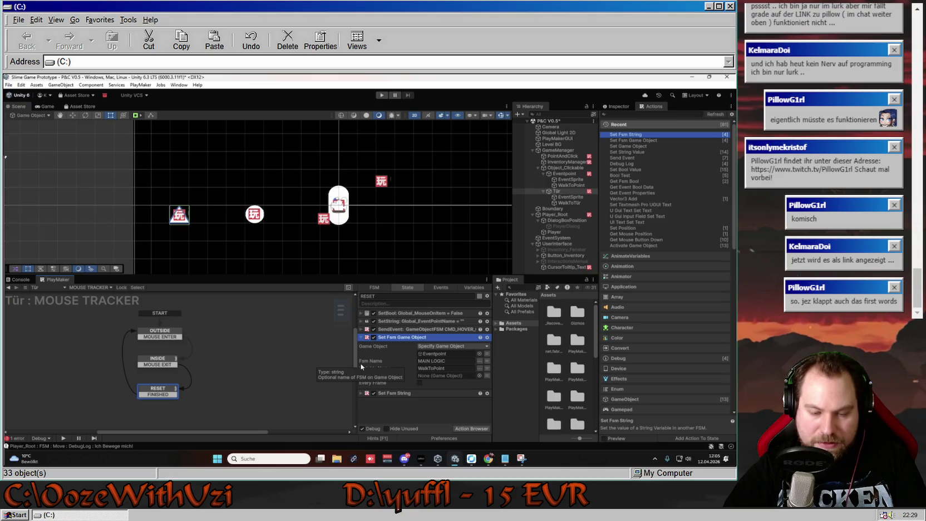
- In Tür's INSIDE state, move Set Fsm Game Object above Set Fsm String
click(161, 364)
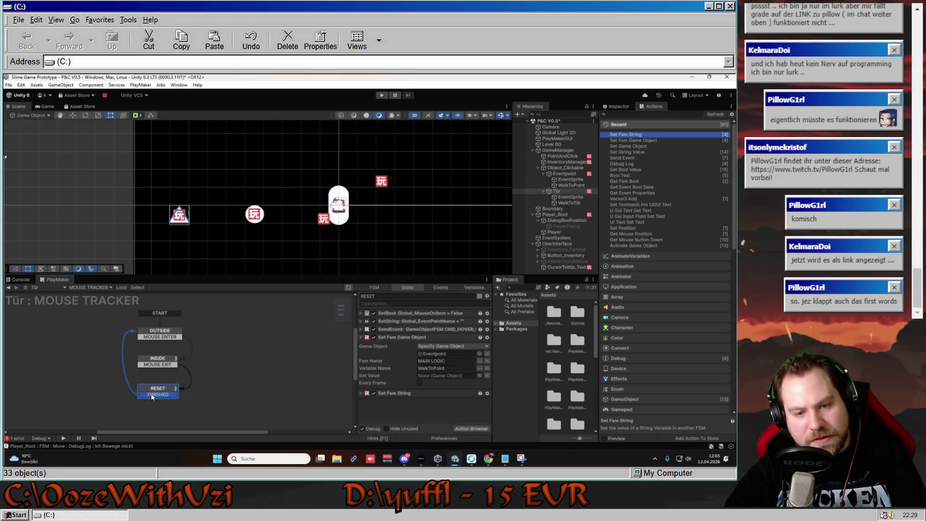
drag(390, 345, 389, 334)
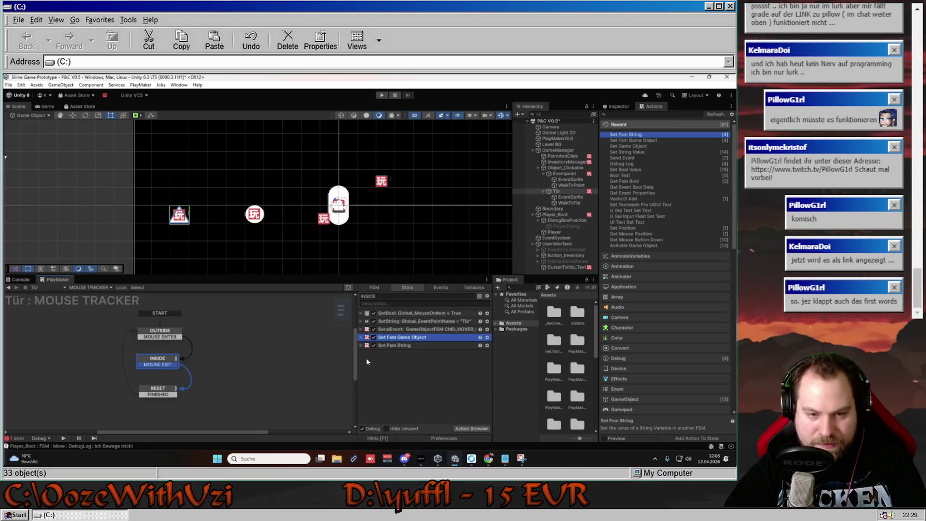
click(159, 389)
click(361, 338)
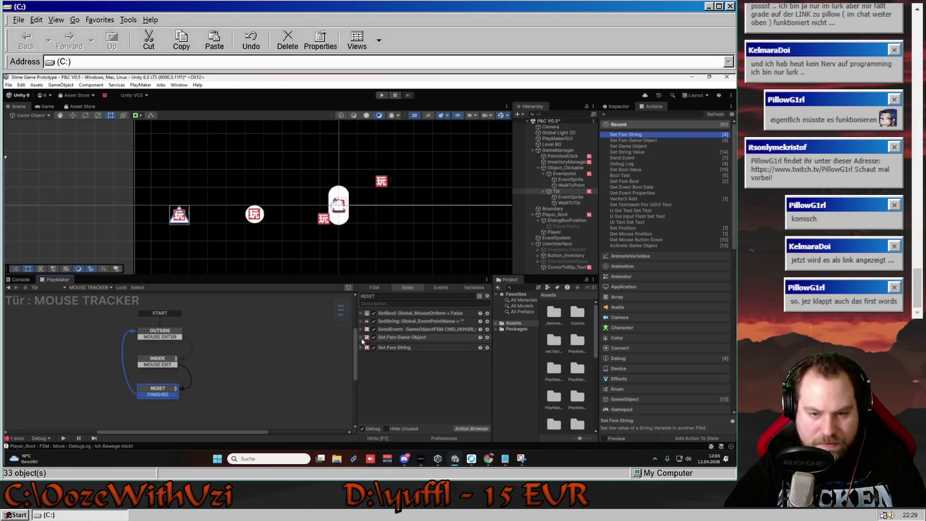
click(251, 342)
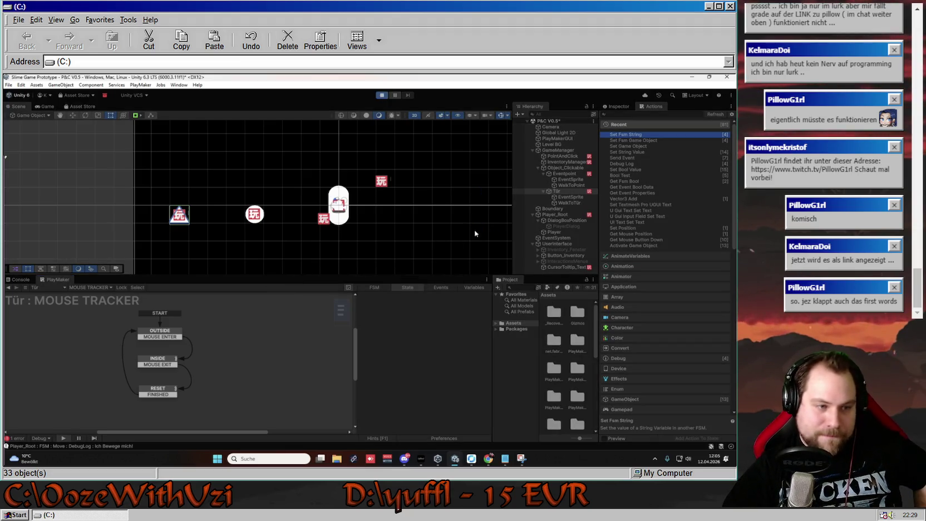
- Test in-game: hover the circle for the Kreis label, click it for its description
click(289, 207)
click(198, 201)
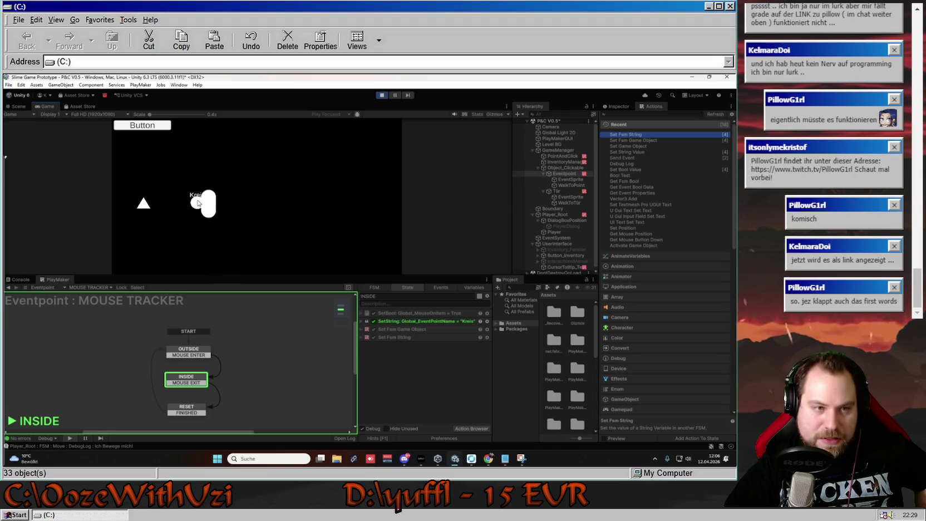
click(240, 201)
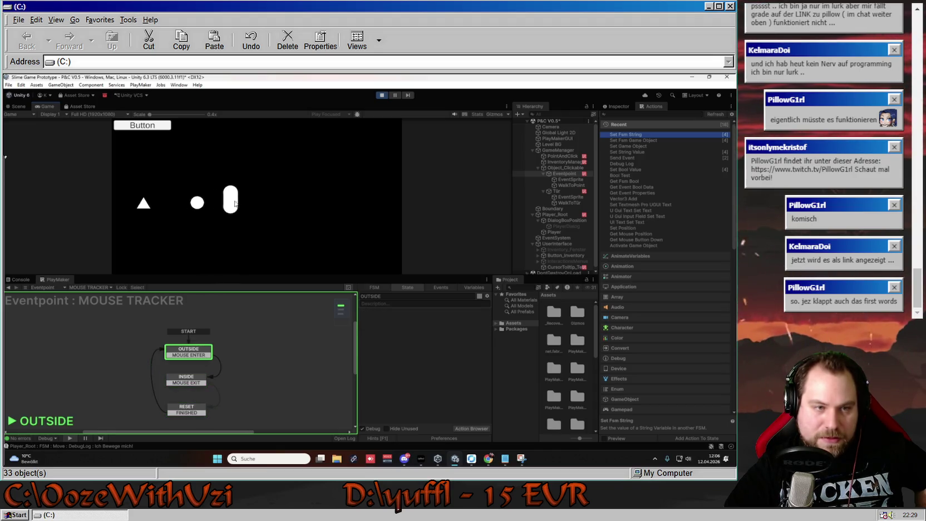
click(196, 203)
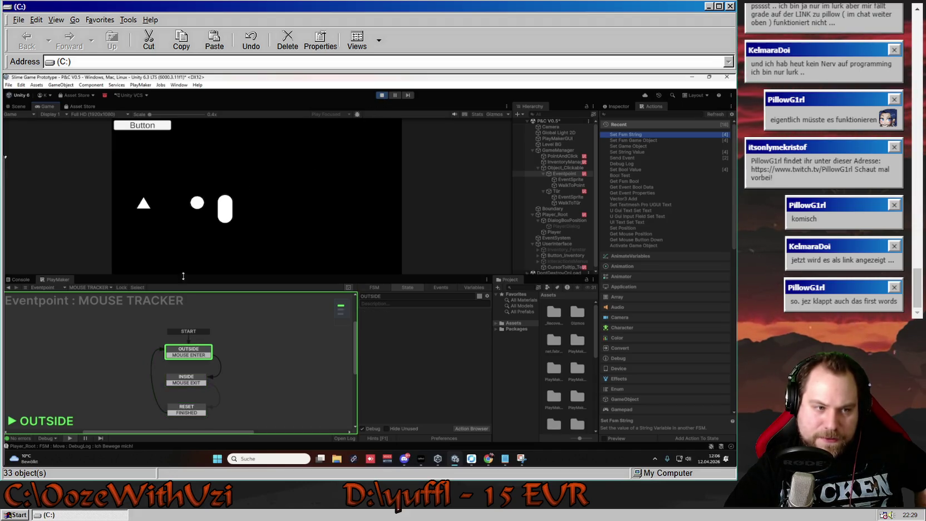
click(89, 287)
- Show the Eventpoint's MAIN LOGIC graph panned to WAIT, and walk the player to an empty spot
click(108, 297)
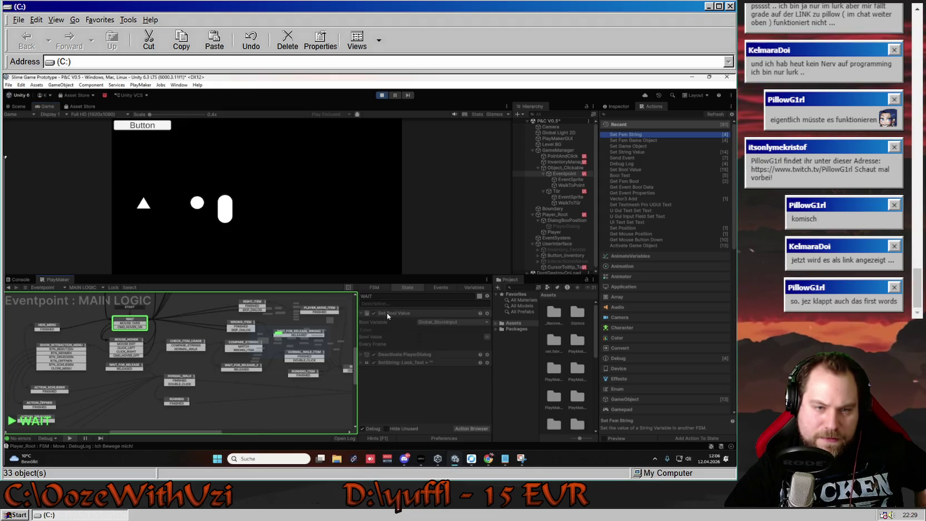
drag(246, 318, 242, 401)
click(295, 191)
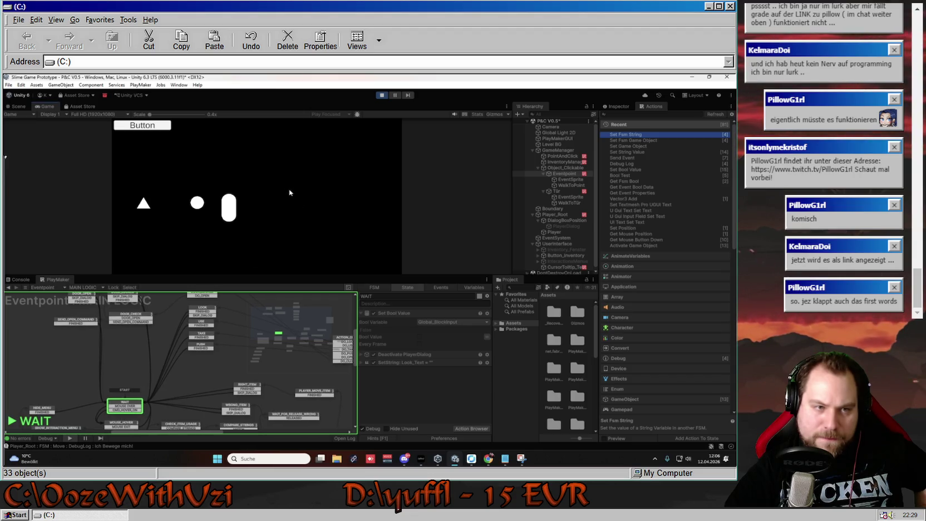
- Click the circle in the running game to trigger LOOK, showing and dismissing its look text
click(197, 203)
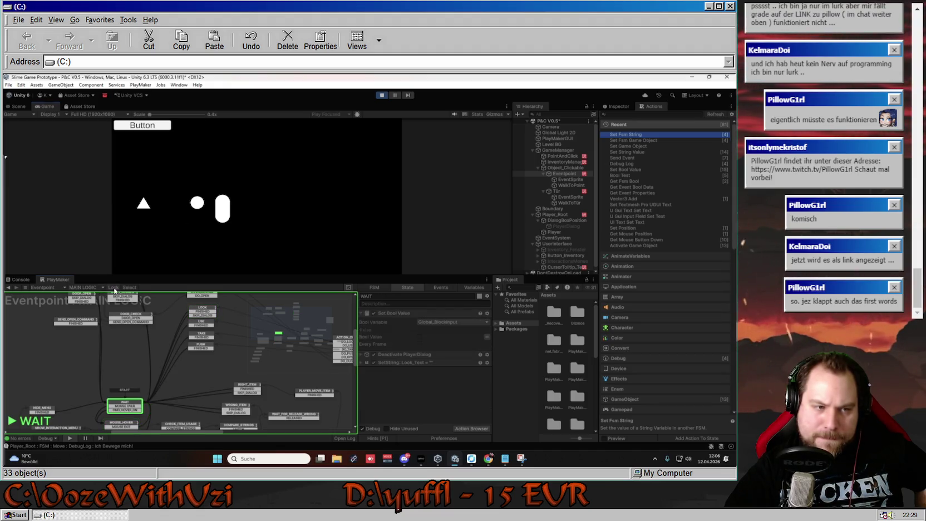
click(199, 208)
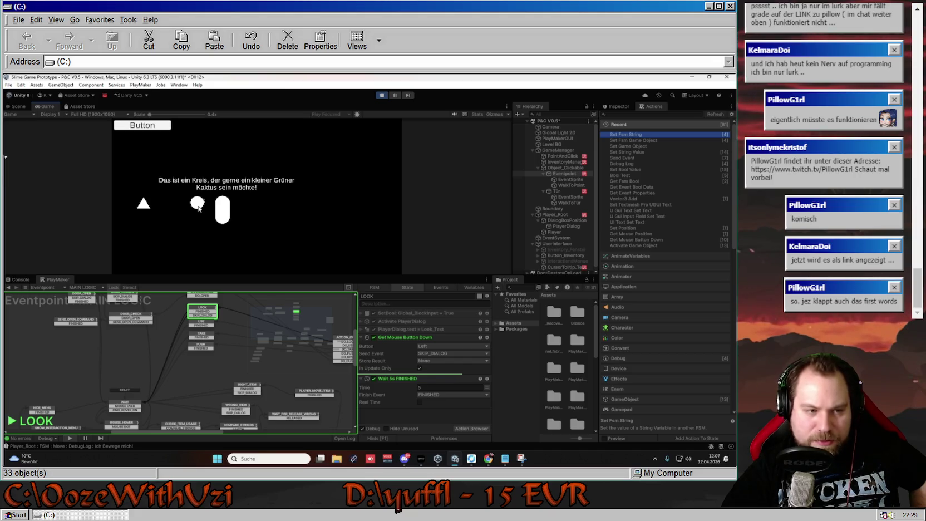
click(198, 209)
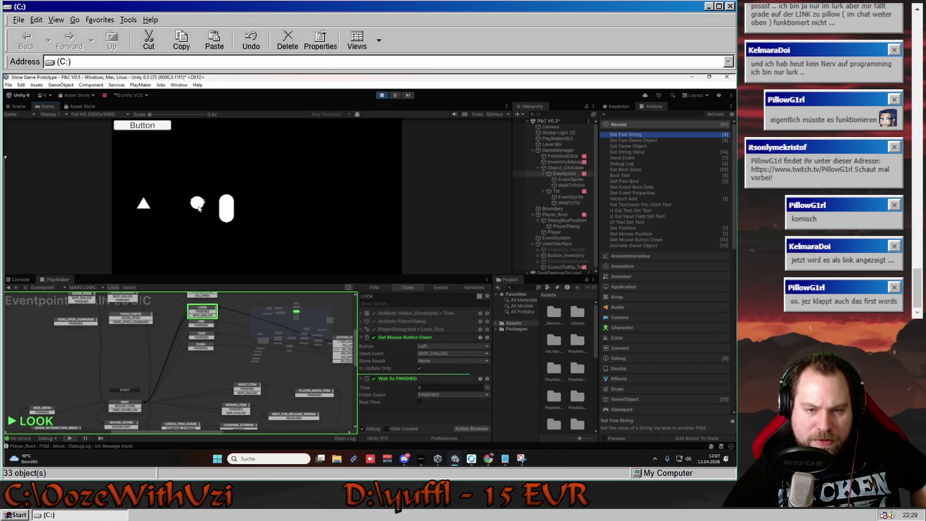
click(199, 209)
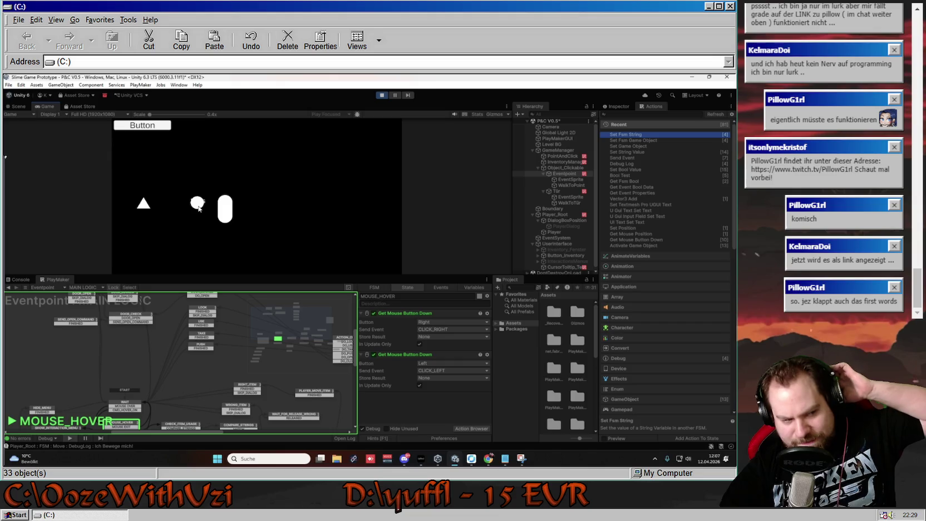
click(98, 287)
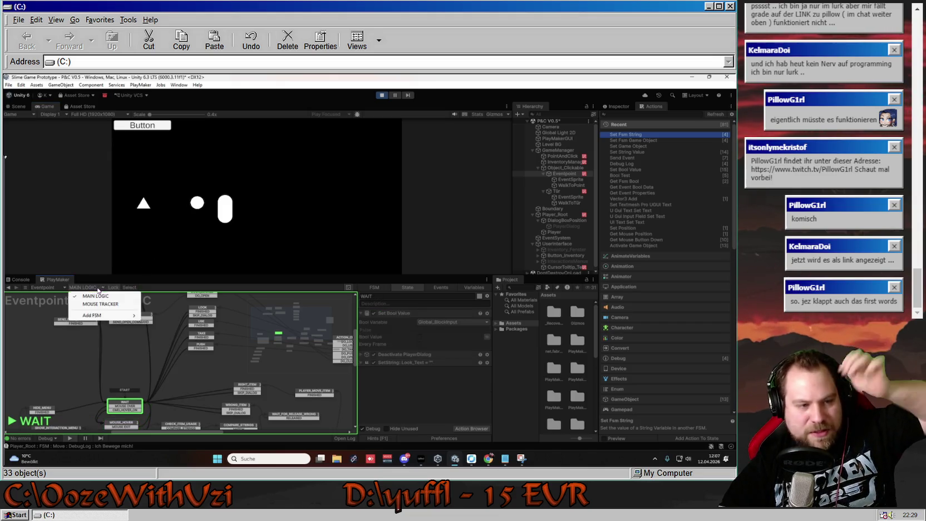
click(106, 304)
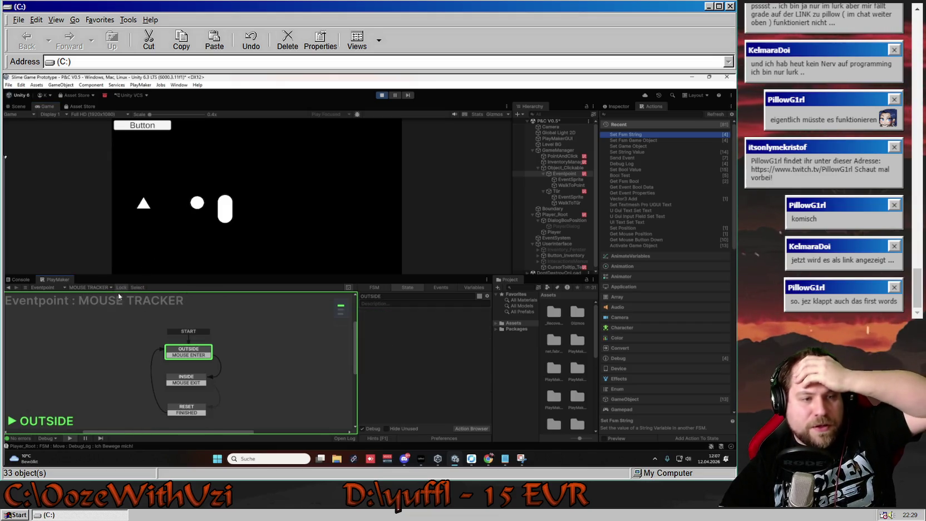
click(198, 205)
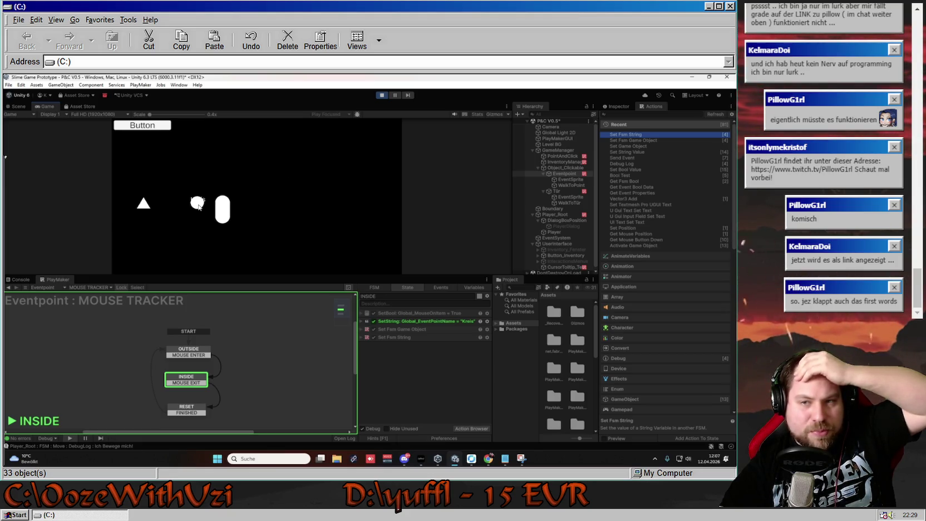
click(198, 206)
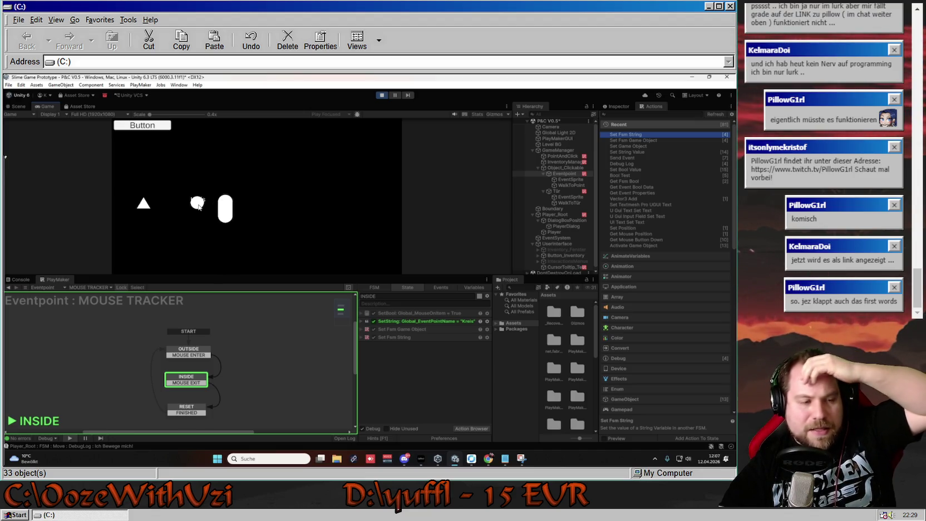
click(89, 287)
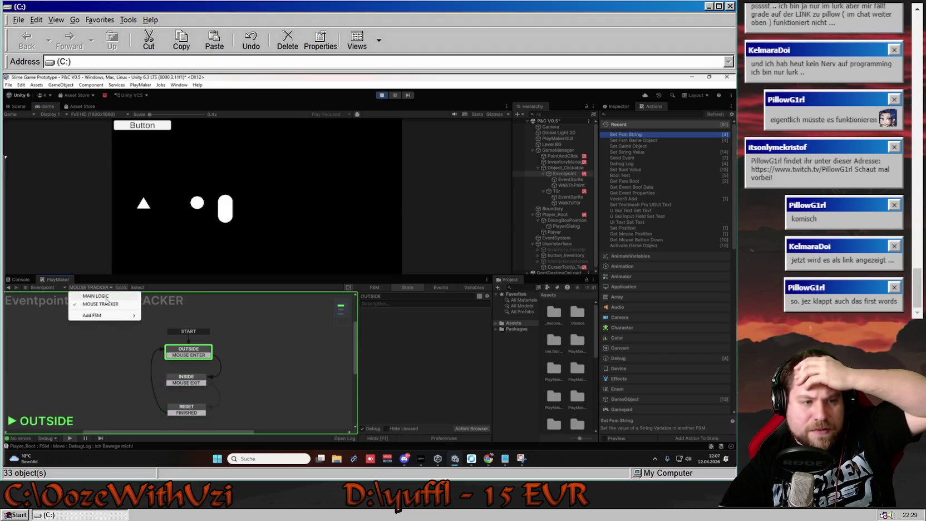
click(109, 298)
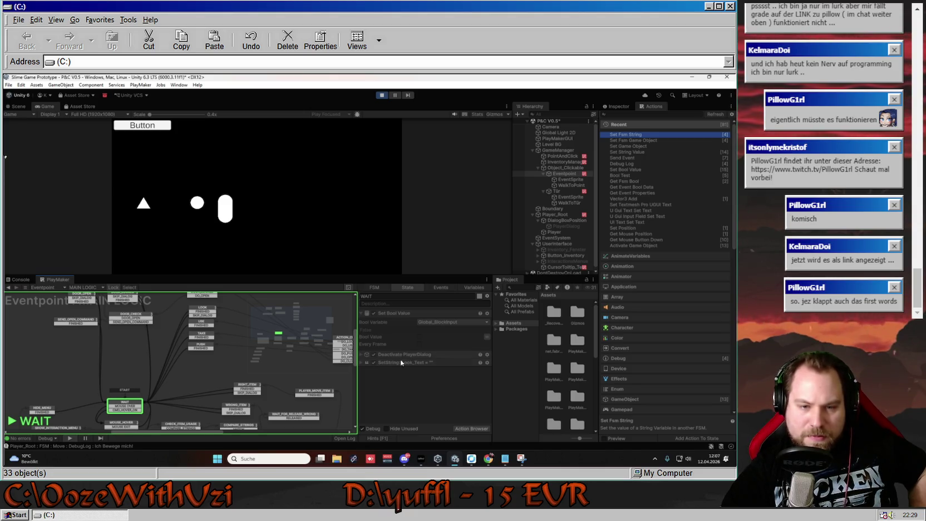
- Disable WAIT's Set String Value action for Look_Text, test clicking the circle three times, then stop the game
click(361, 362)
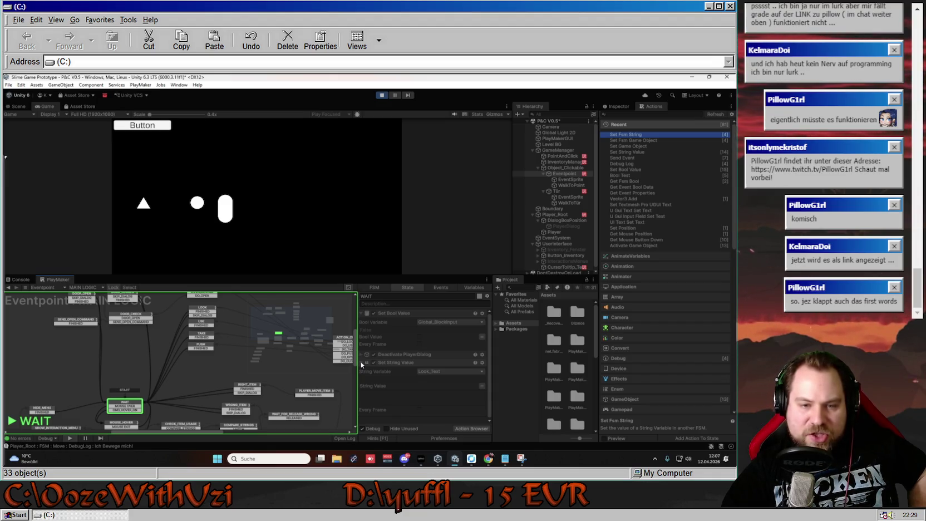
click(374, 361)
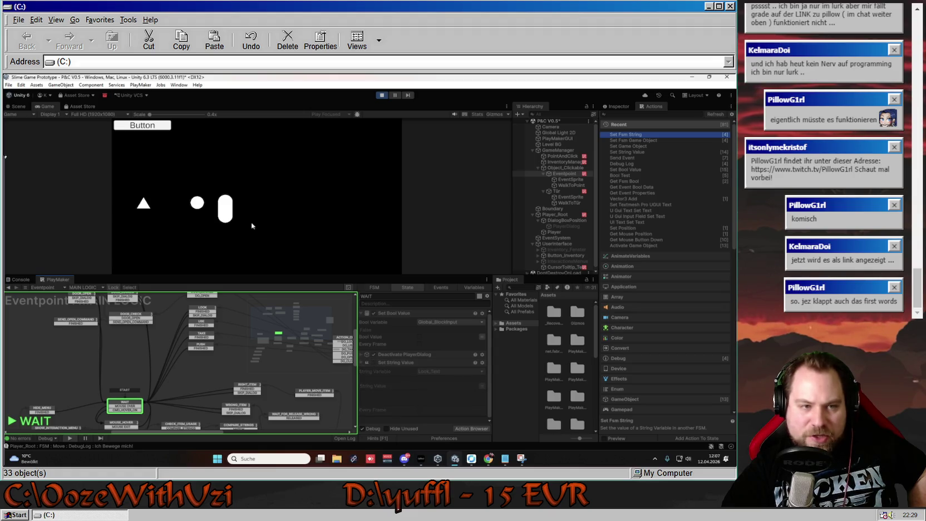
click(197, 203)
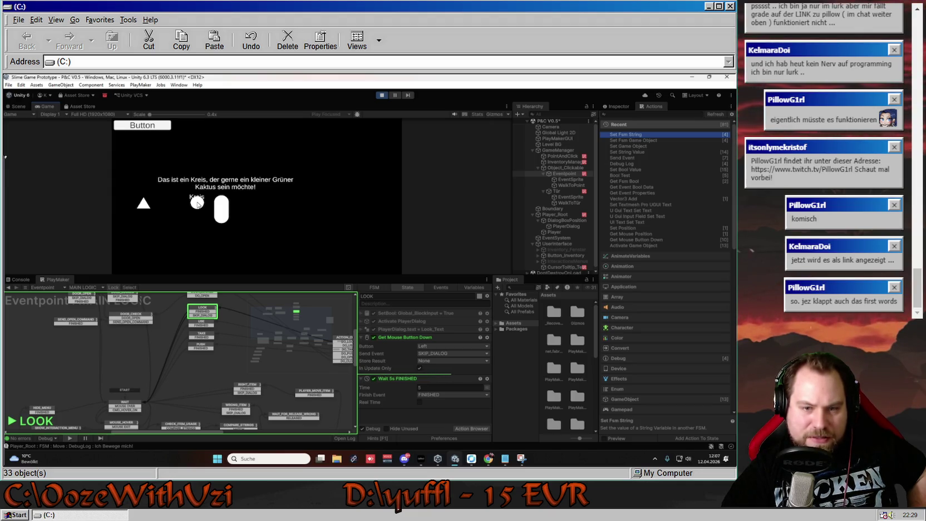
click(198, 204)
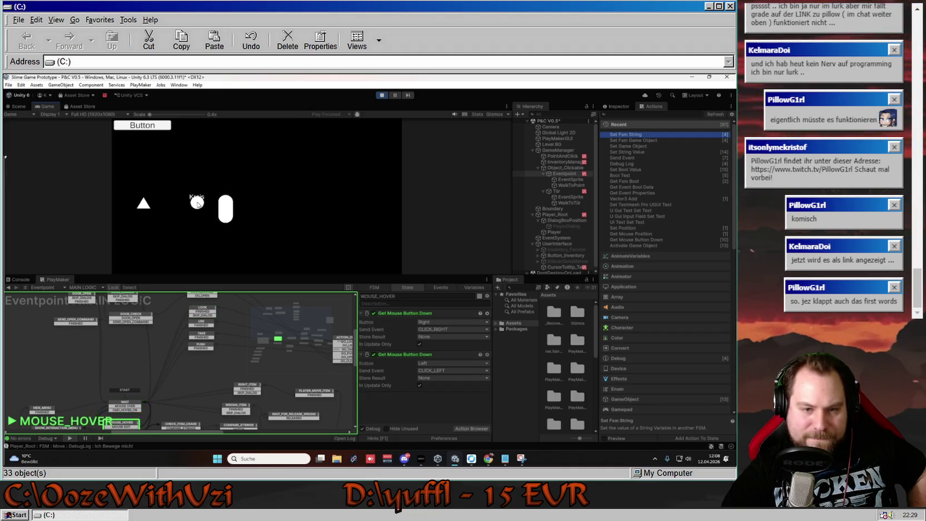
click(198, 204)
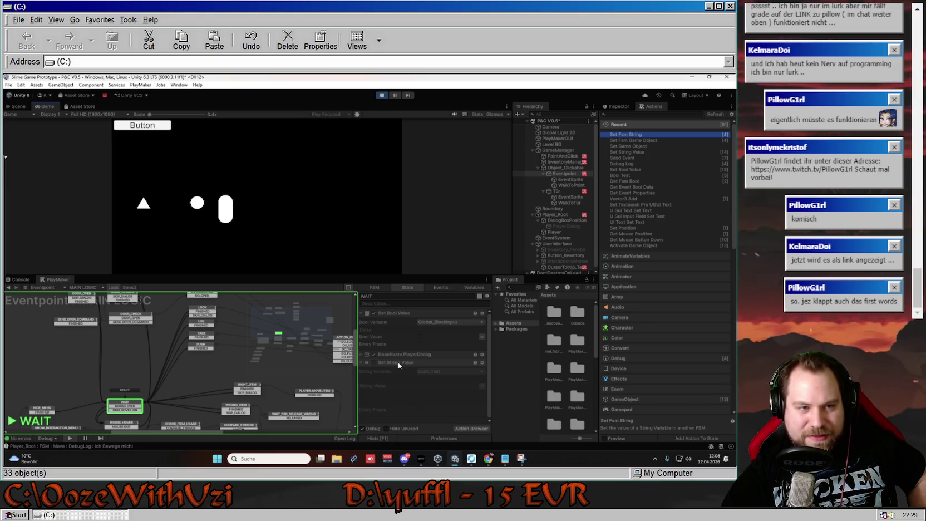
click(381, 96)
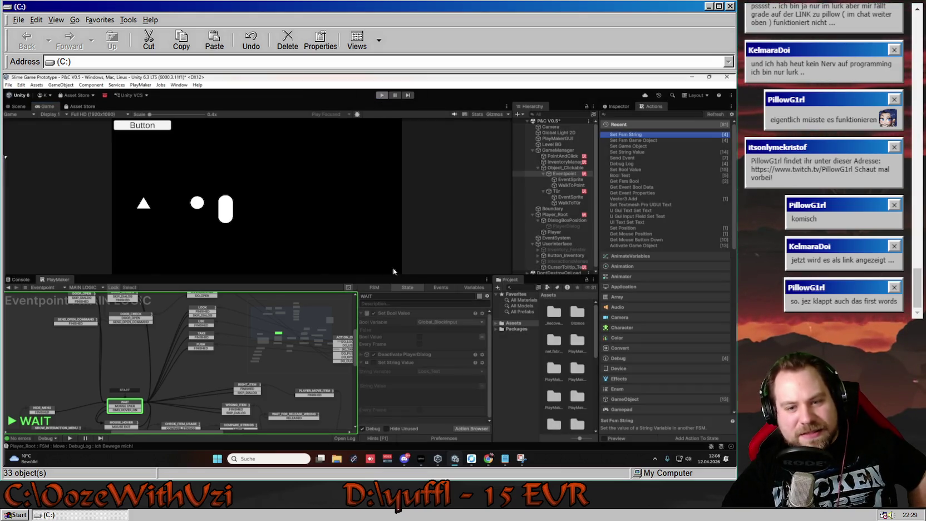
- Delete WAIT's Look_Text Set String Value action, then play and click the triangle door
click(405, 361)
key(Delete)
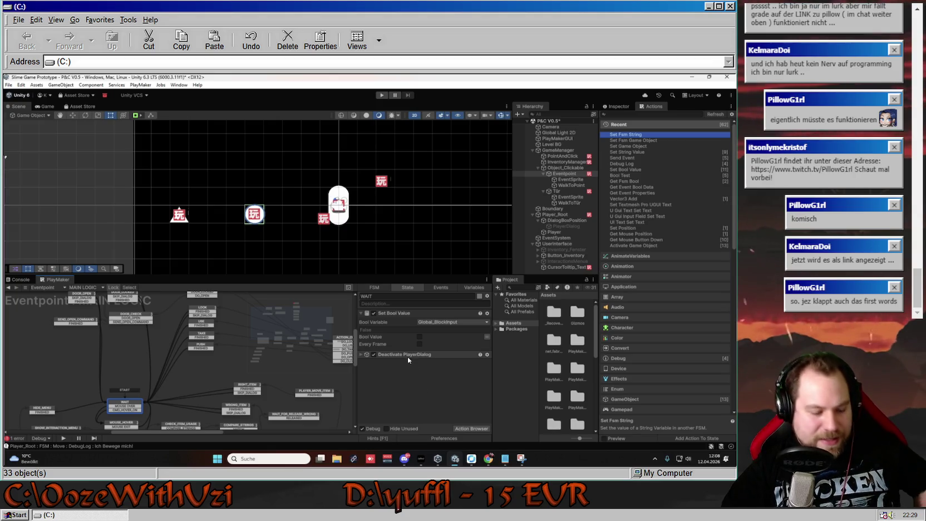
click(381, 95)
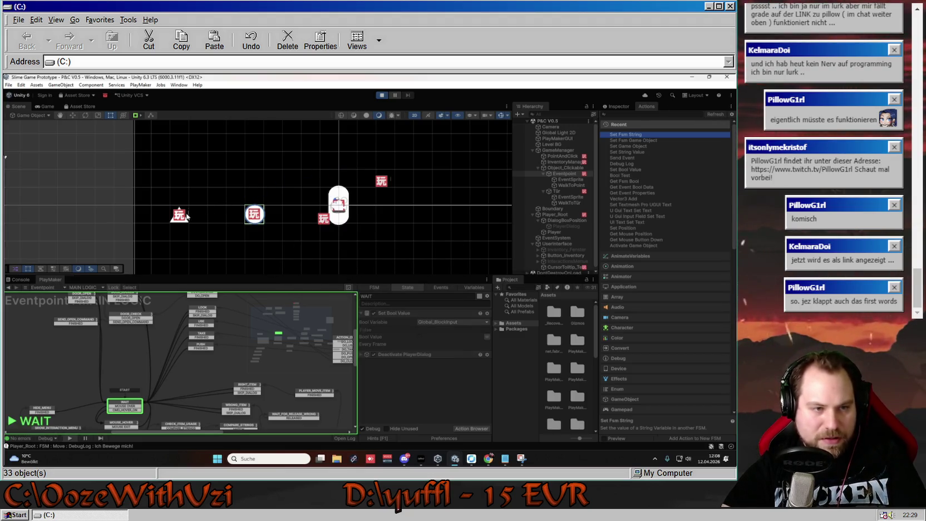
click(144, 204)
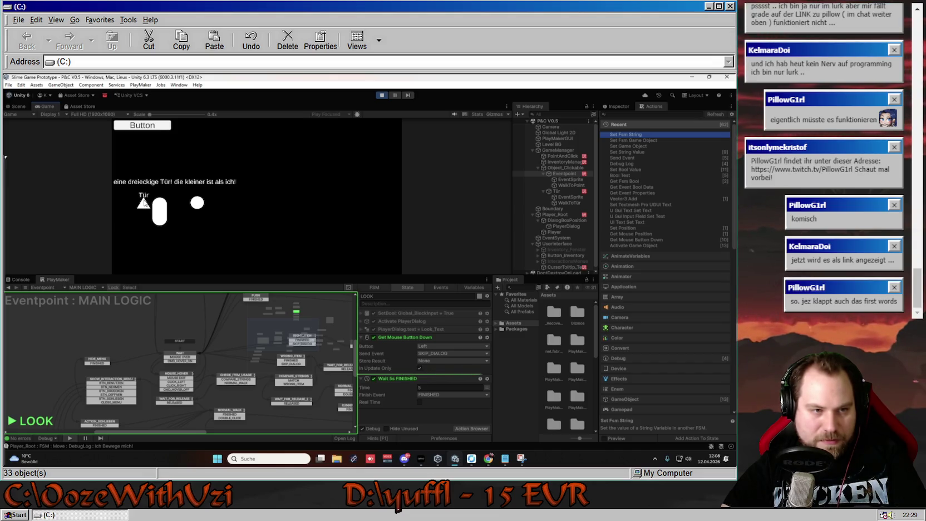
- Retest clicking the triangle door and walking right, then try saving and exit Play mode with Ctrl+P
click(144, 203)
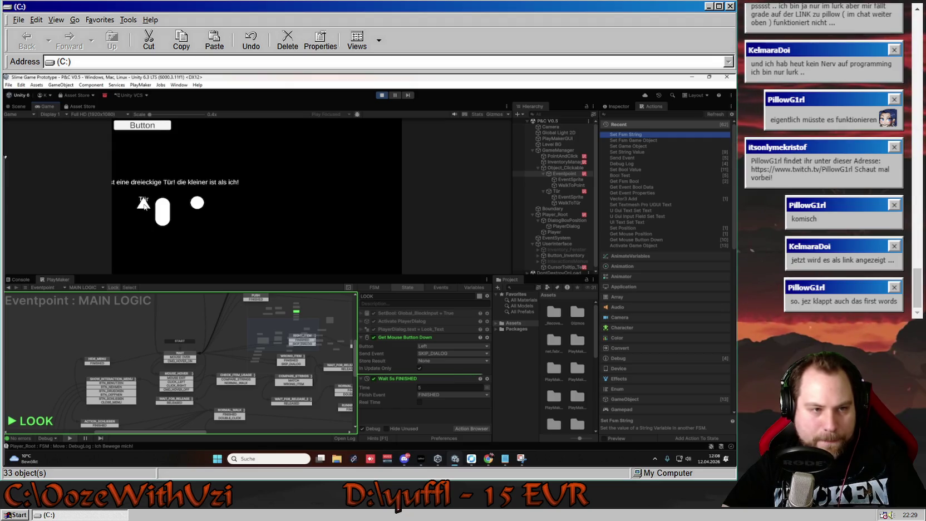
click(143, 203)
click(143, 203)
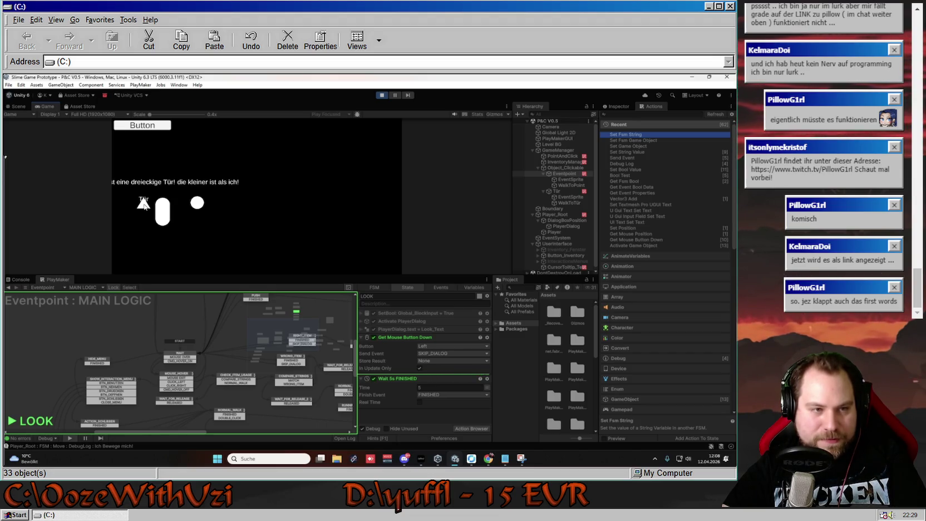
click(146, 205)
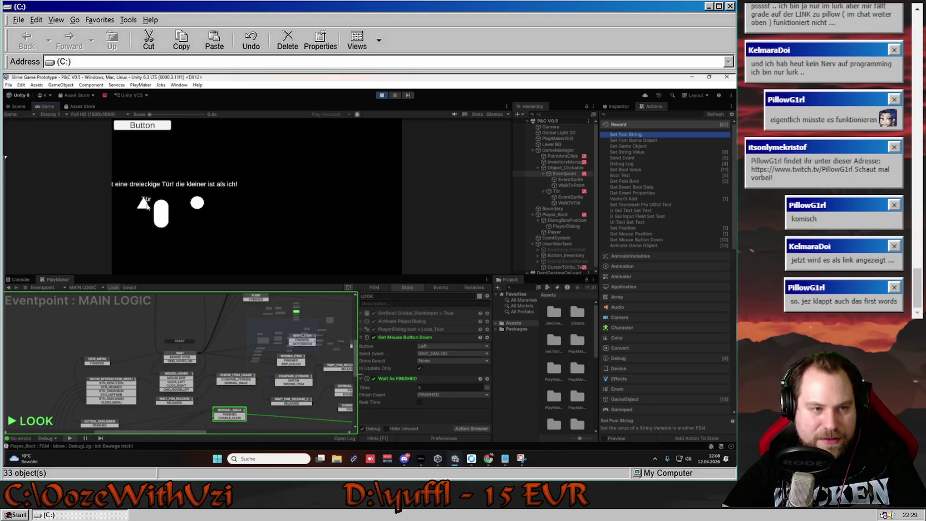
click(271, 176)
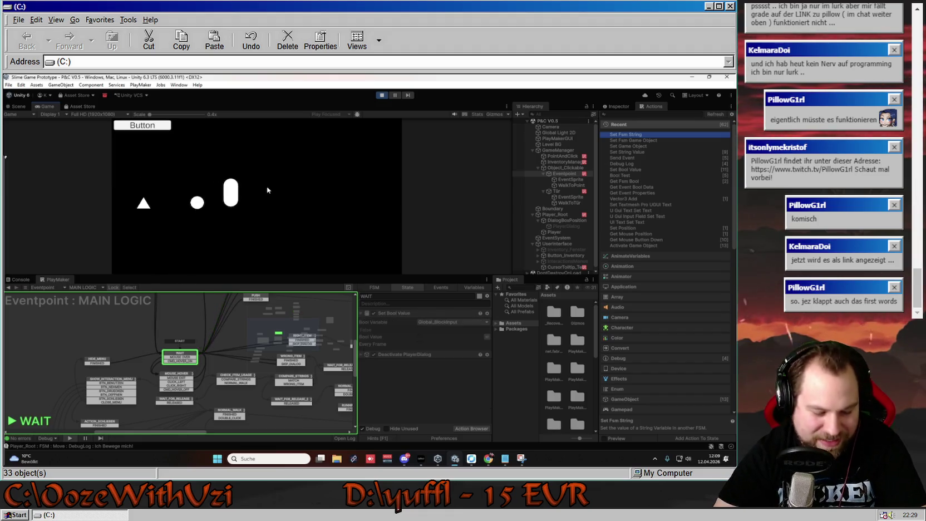
key(ctrl+s)
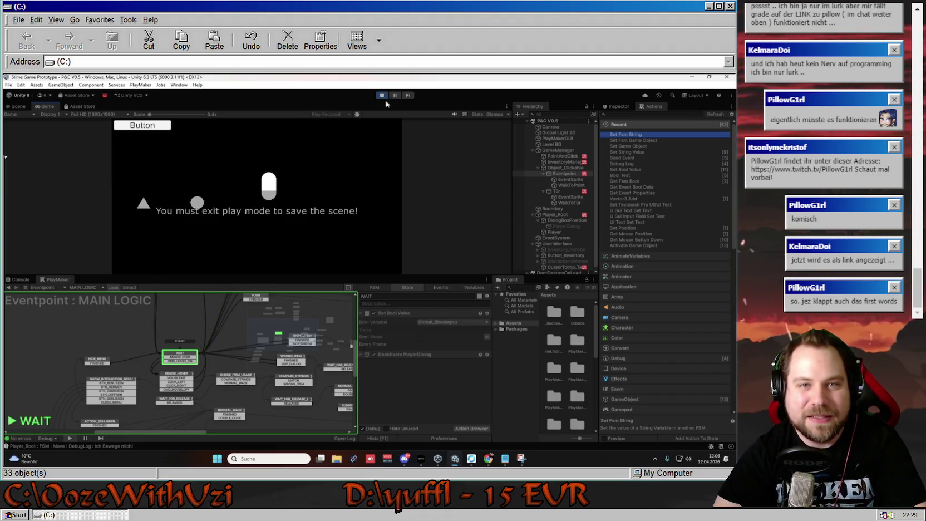
key(ctrl+p)
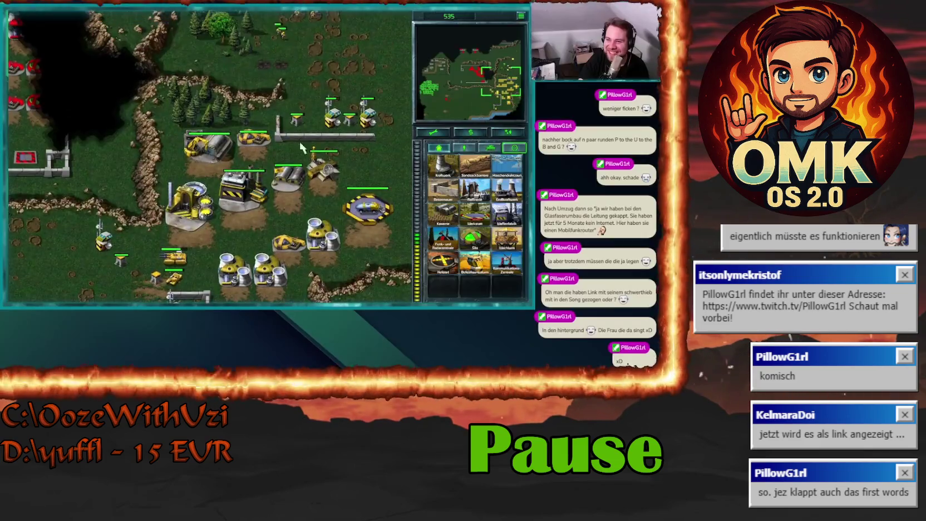
click(513, 148)
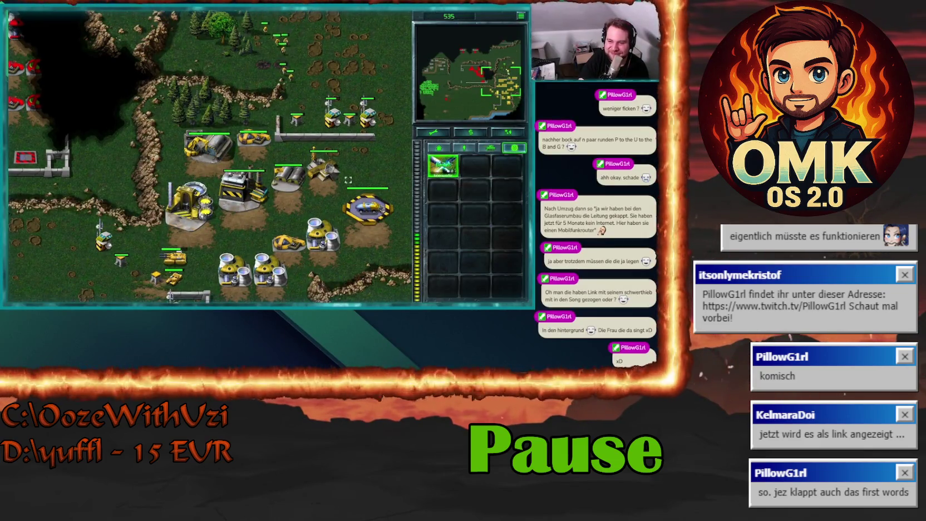
click(445, 166)
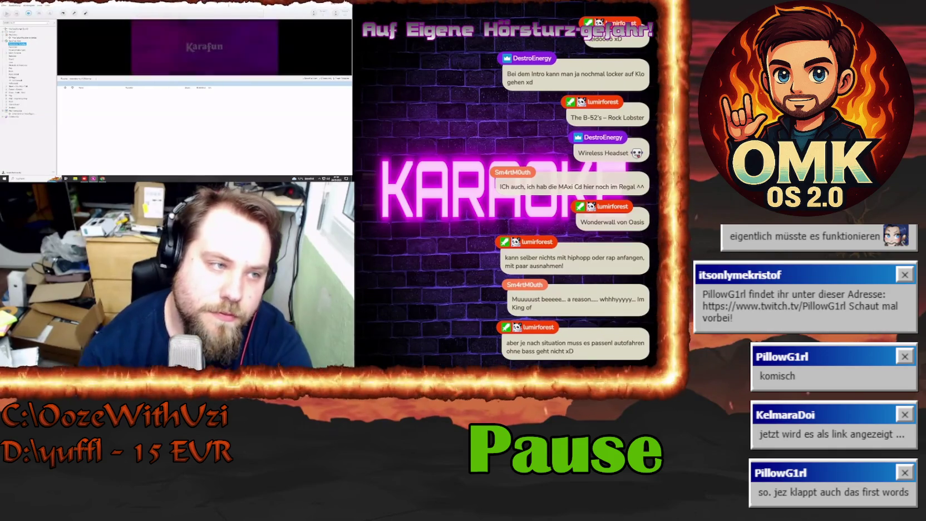
click(103, 90)
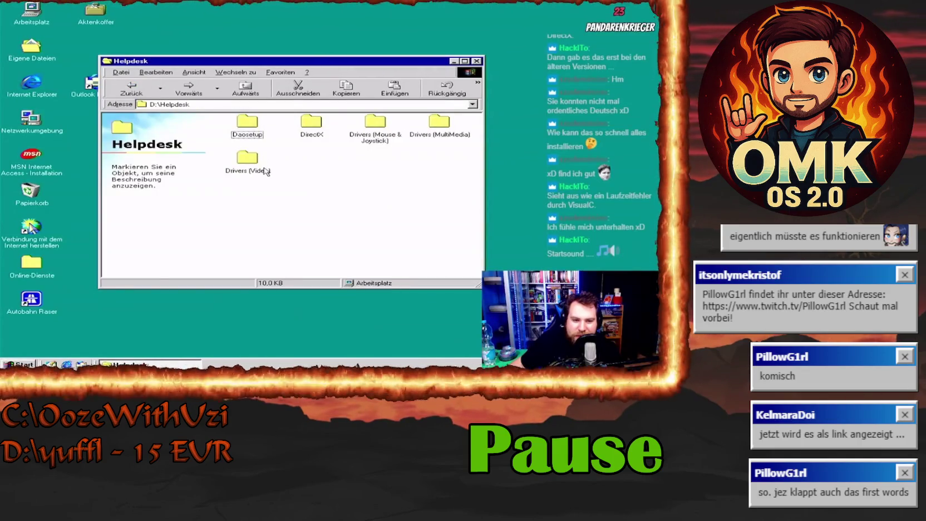
- Browse the Drivers (Video) and Drivers (MultiMedia) folders, return to Arbeitsplatz, and launch Autobahn Raser
double_click(261, 168)
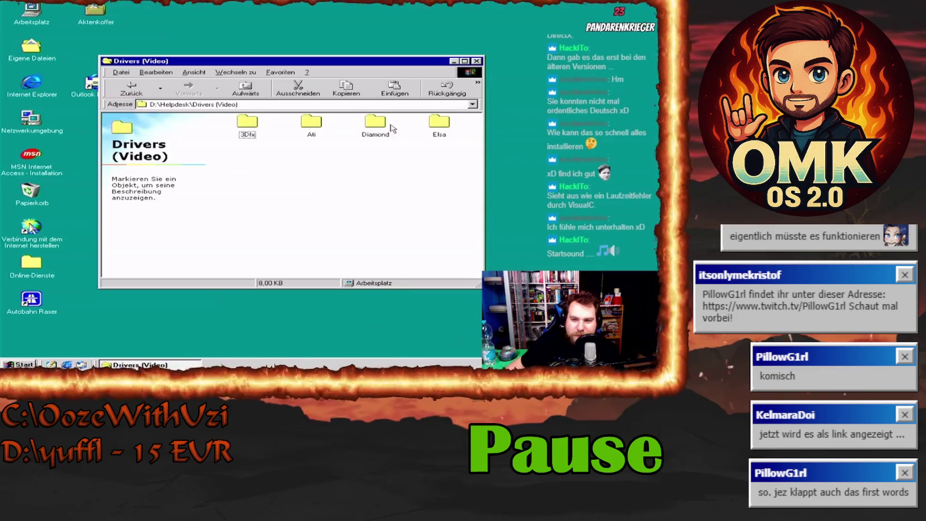
click(128, 95)
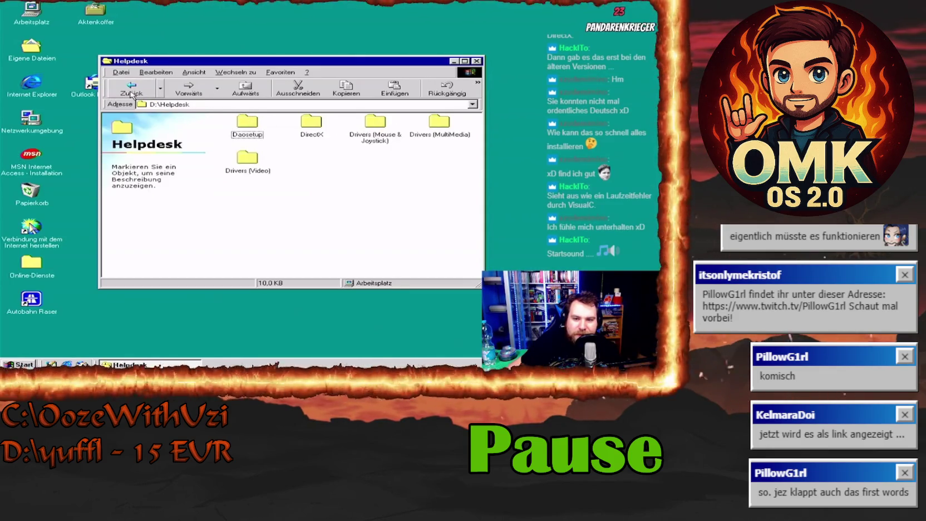
double_click(439, 123)
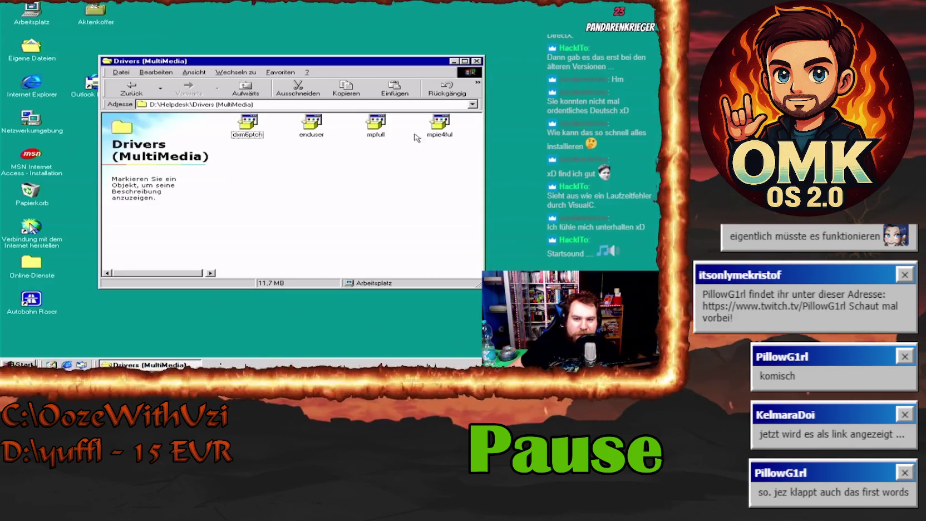
click(129, 91)
click(129, 91)
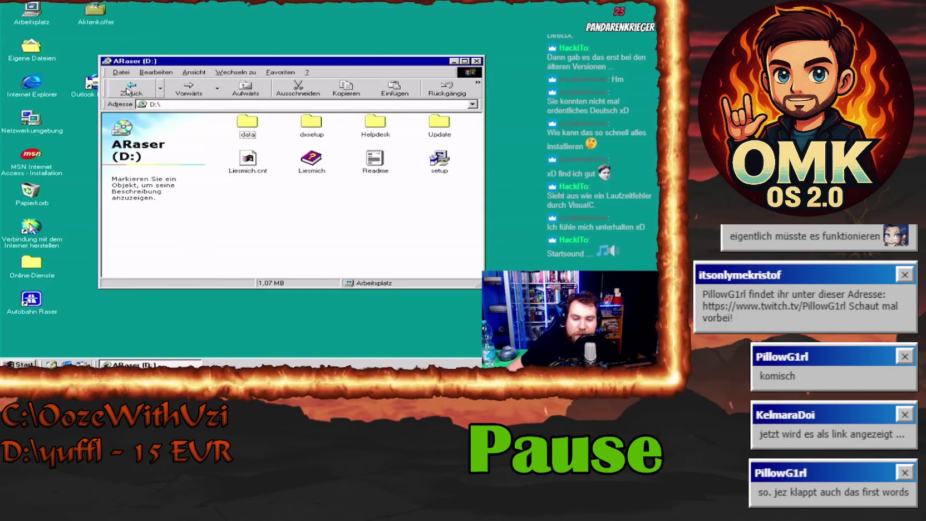
click(128, 92)
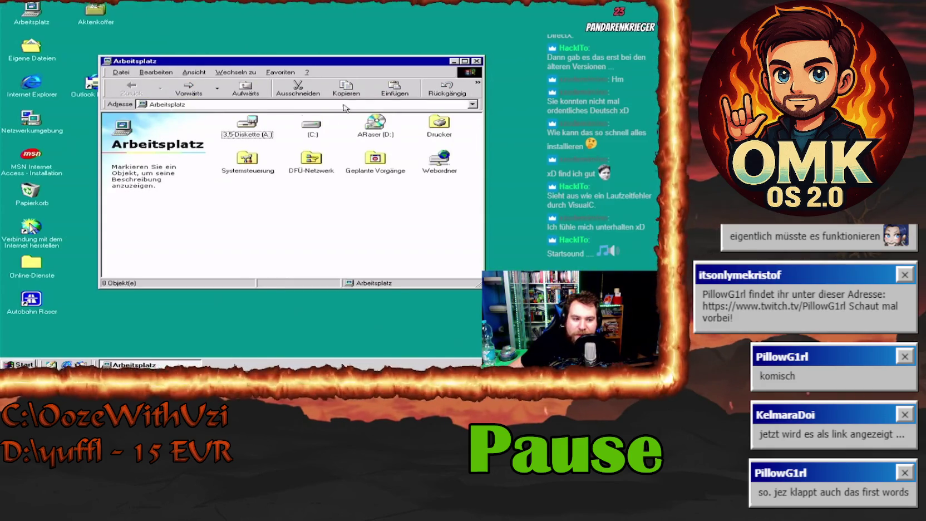
double_click(32, 299)
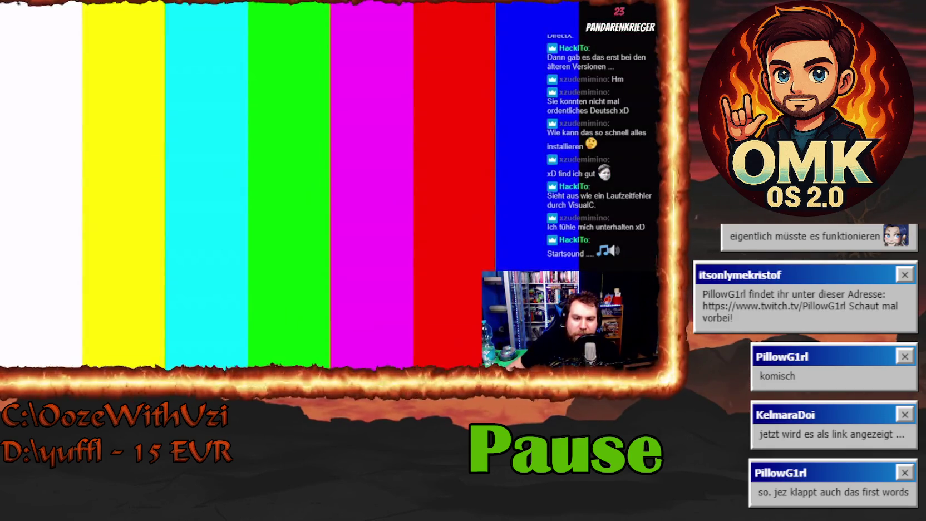
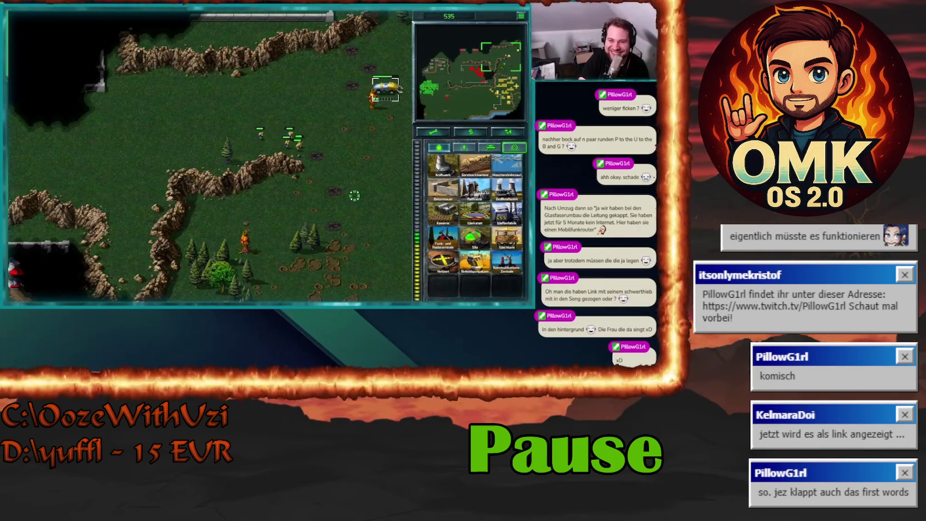
- Scroll the map down and left to the red enemy base and hit its structure with the ion cannon
key(Down)
key(Down)
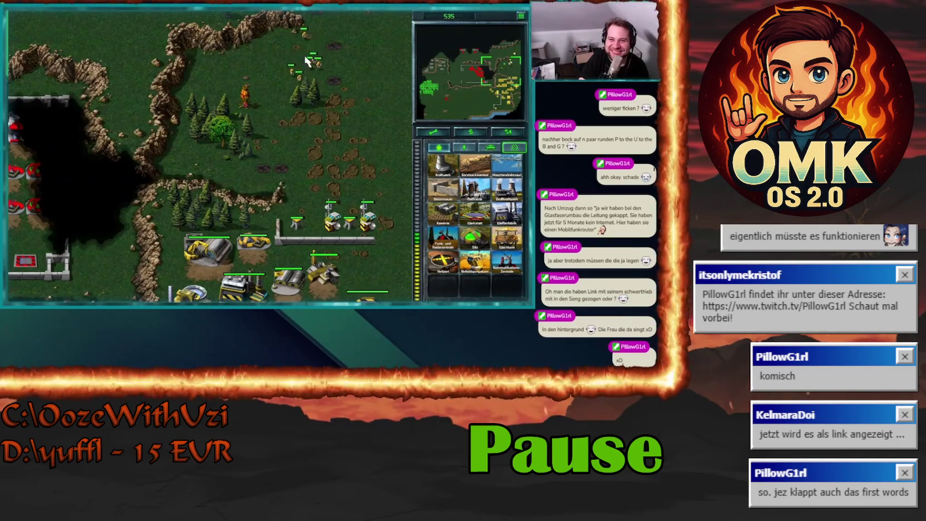
key(Down)
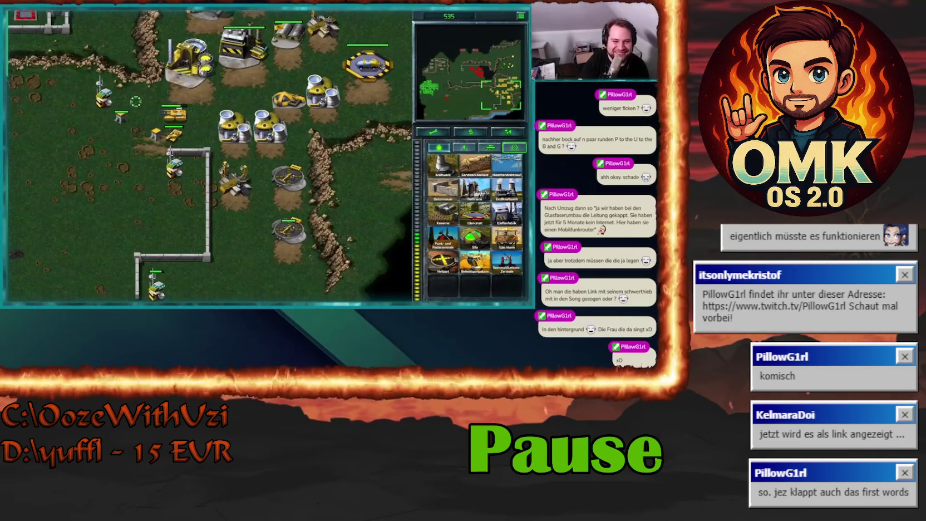
key(Up)
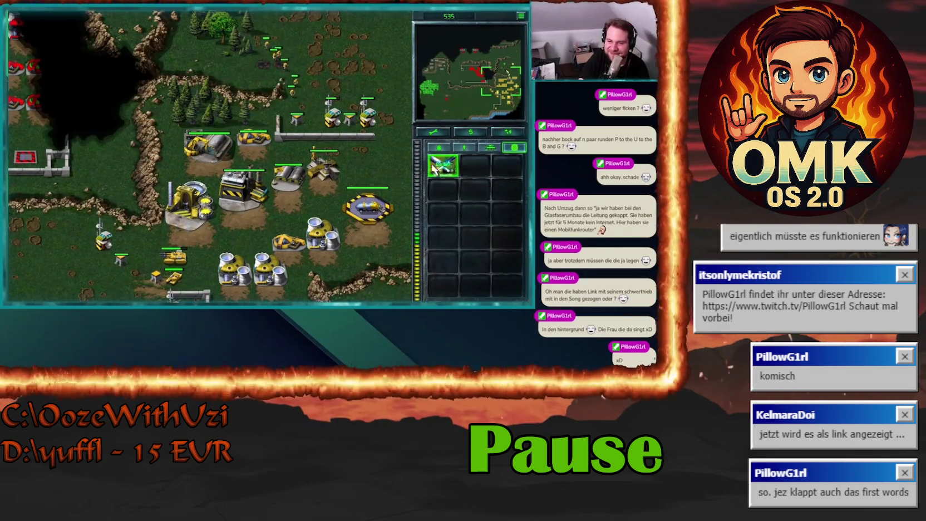
key(Left)
key(Up)
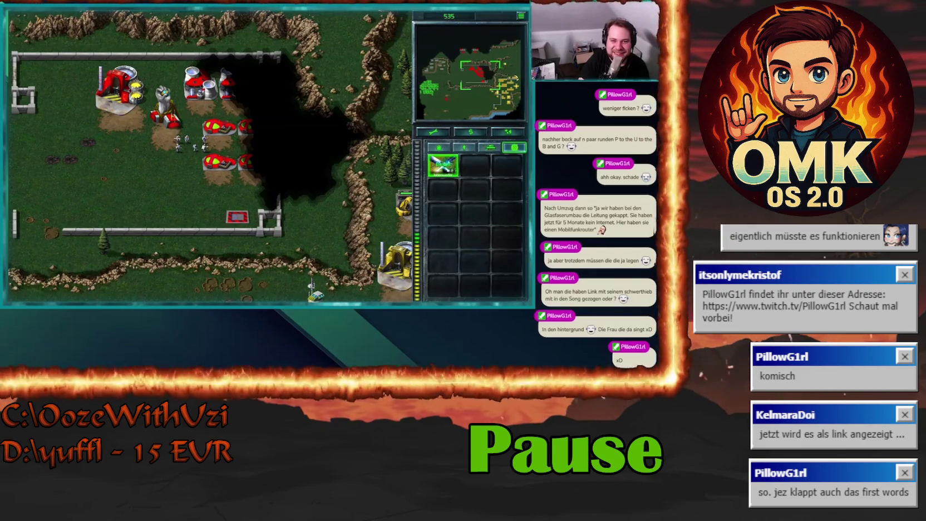
click(442, 165)
click(166, 108)
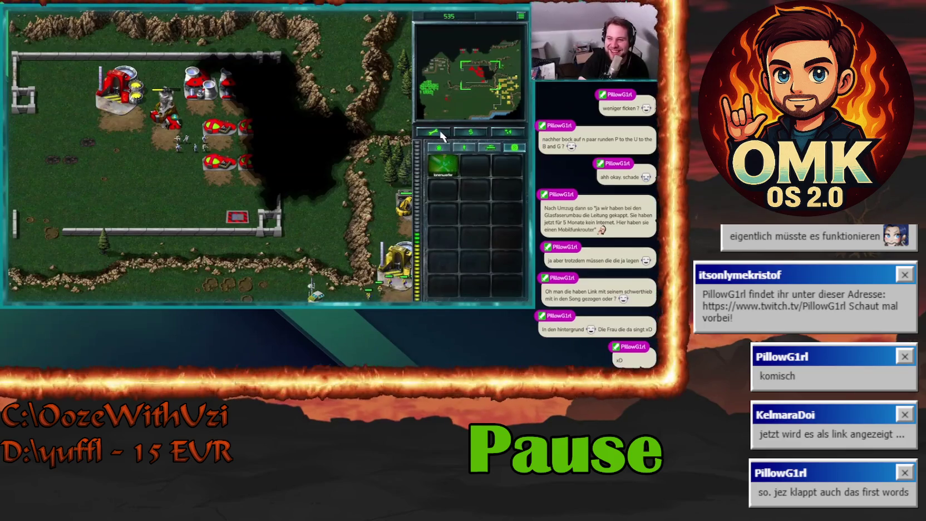
key(h)
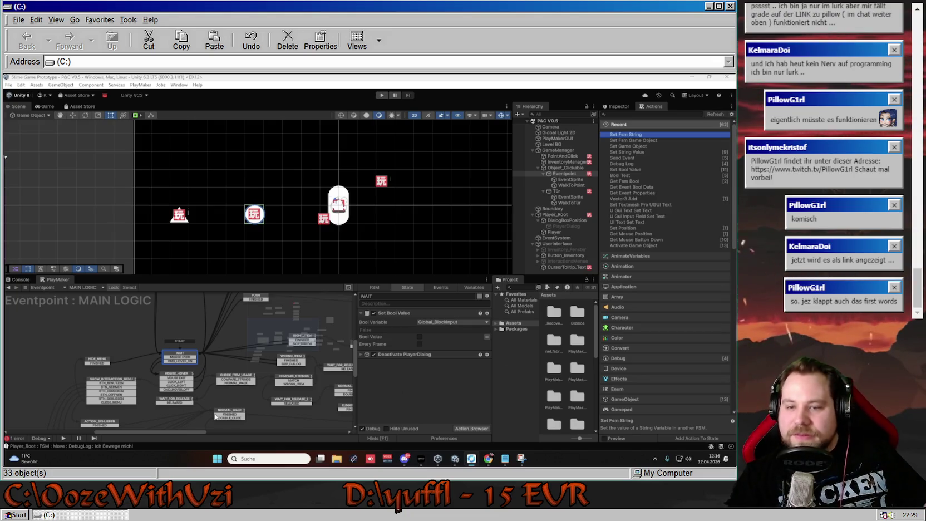
right_click(492, 459)
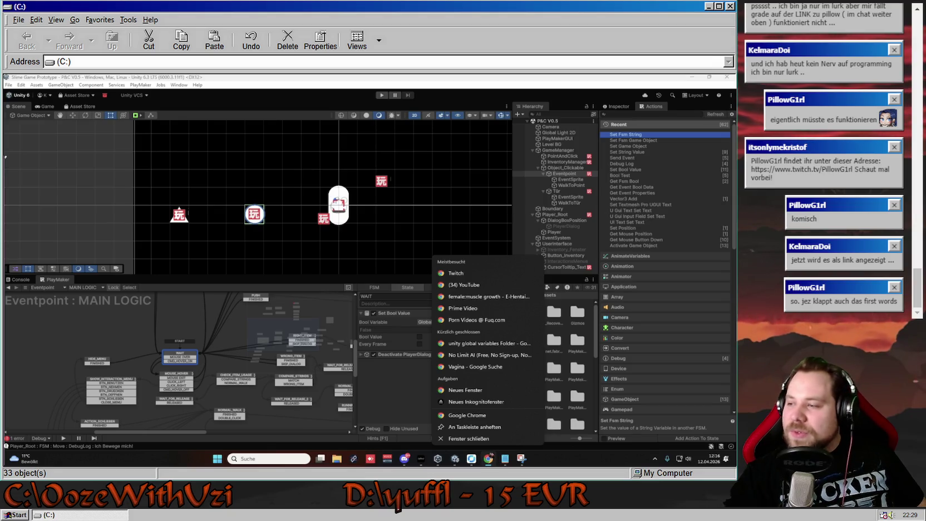
key(Escape)
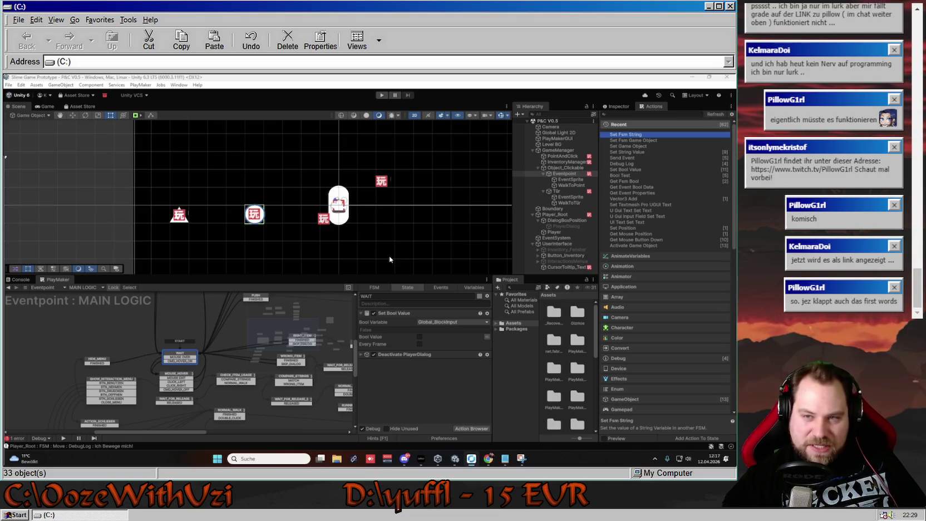
- Deselect WAIT, pan the graph, and inspect RIGHT_ITEM and then WRONG_ITEM's 'Das geht nicht du Idiot!' actions
click(228, 368)
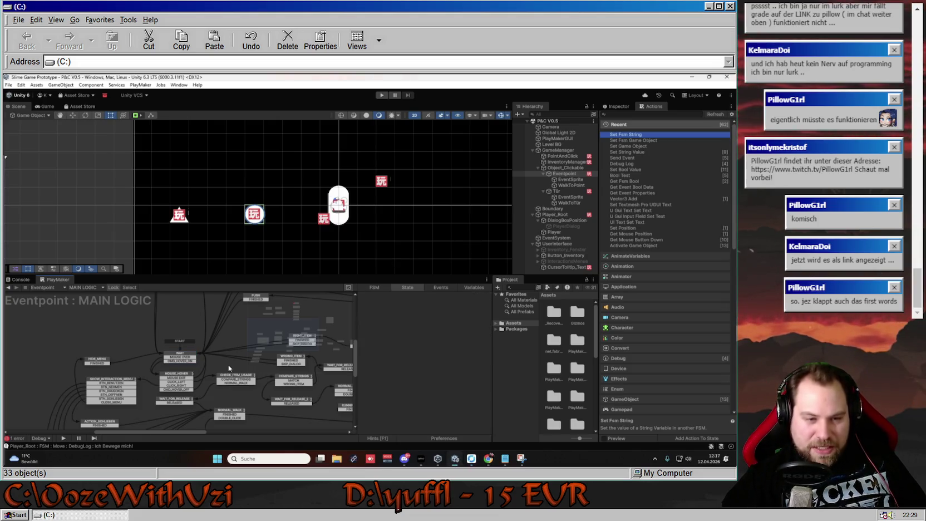
mouse_move(234, 365)
mouse_down()
mouse_move(122, 428)
mouse_move(177, 346)
mouse_up()
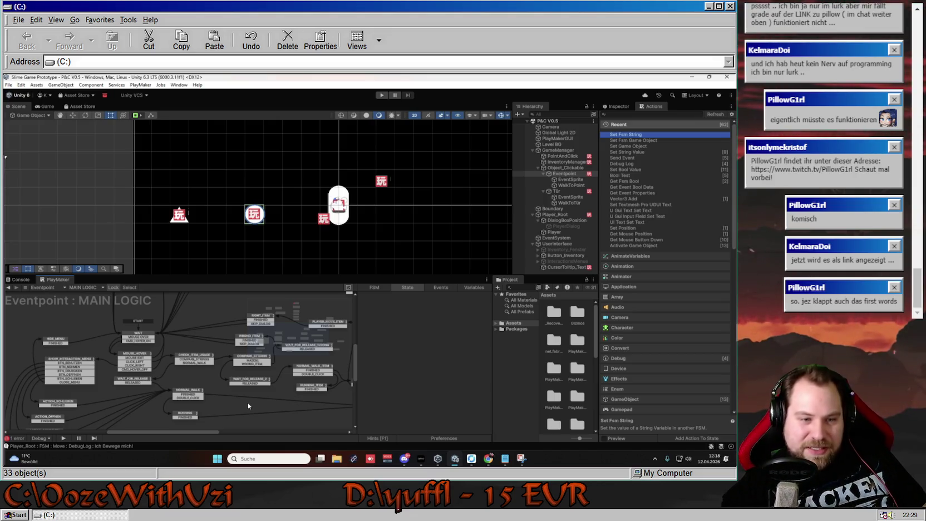
drag(200, 348, 156, 352)
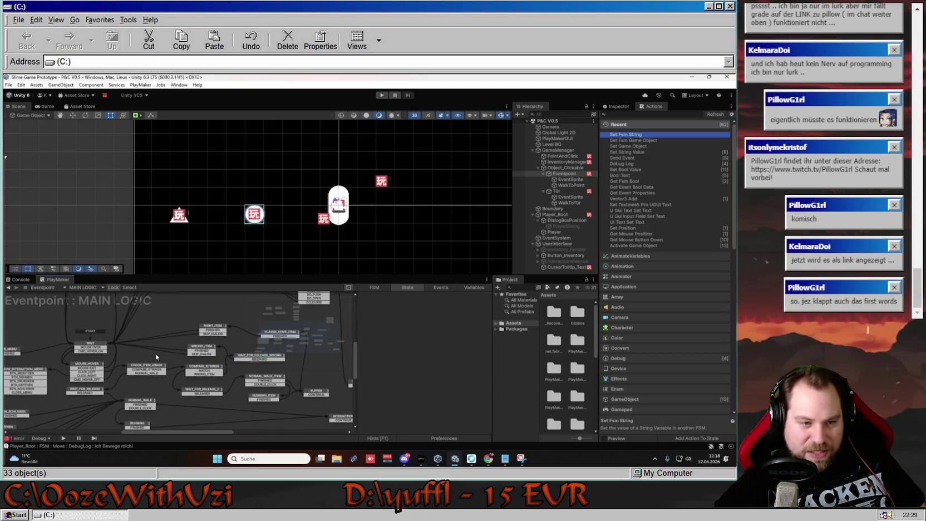
click(217, 327)
click(208, 349)
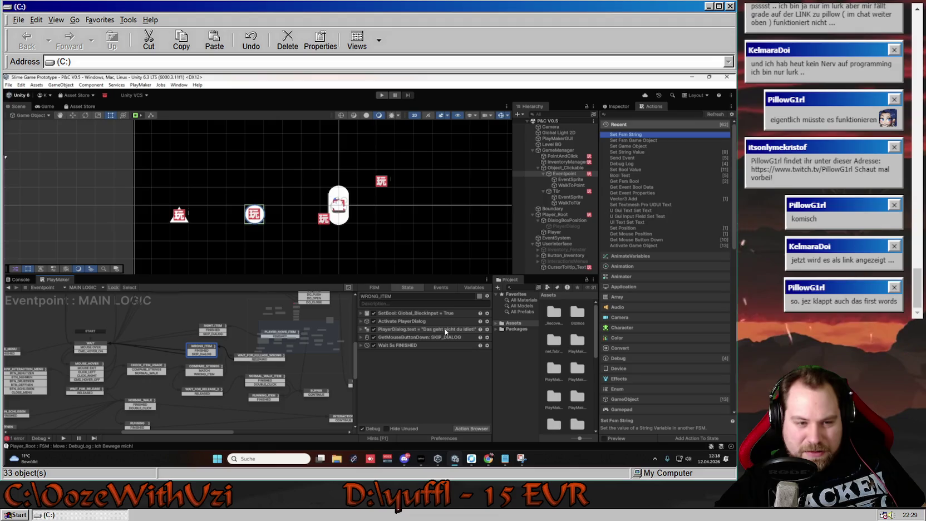
- Review the CHECK_ITEM_USAGE, COMPARE_STRINGS, WRONG_ITEM and RIGHT_ITEM states' actions in turn
mouse_move(267, 417)
mouse_down()
mouse_move(185, 394)
mouse_move(134, 397)
mouse_move(142, 410)
mouse_move(200, 406)
mouse_move(263, 418)
mouse_up()
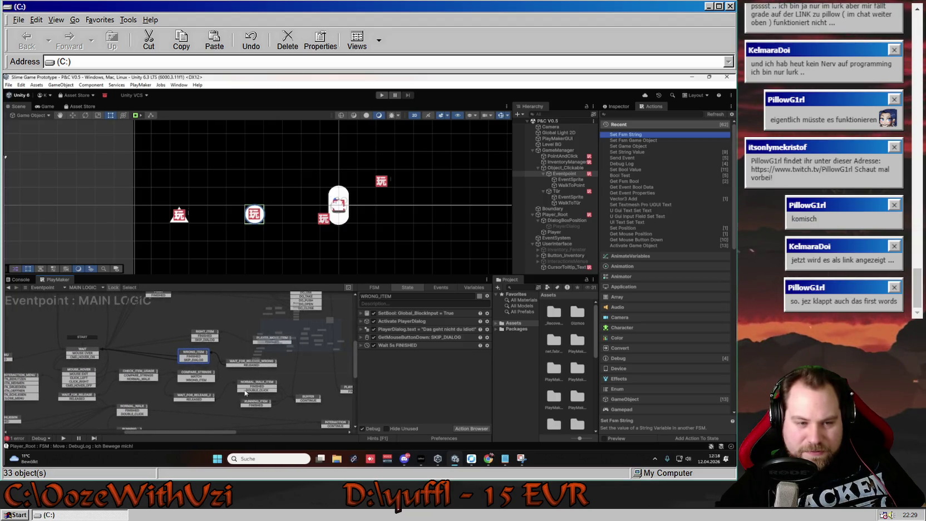
click(133, 373)
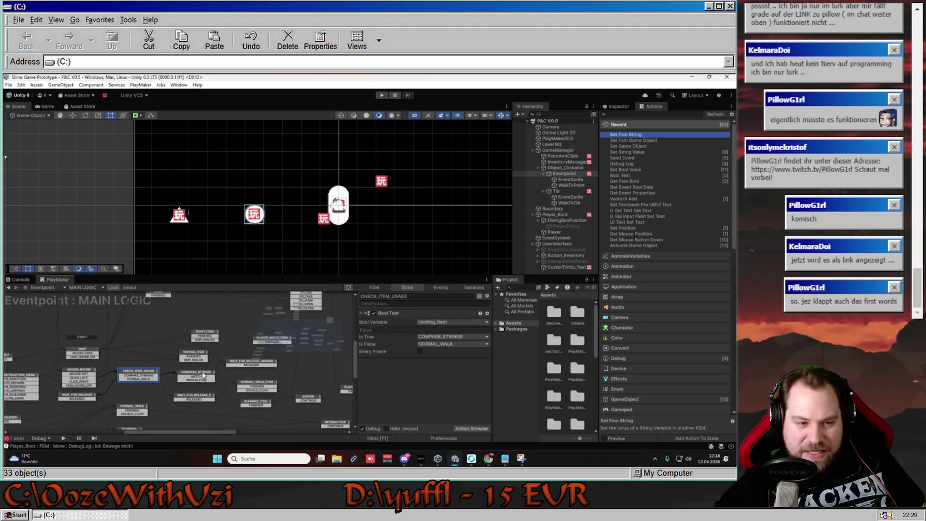
click(203, 375)
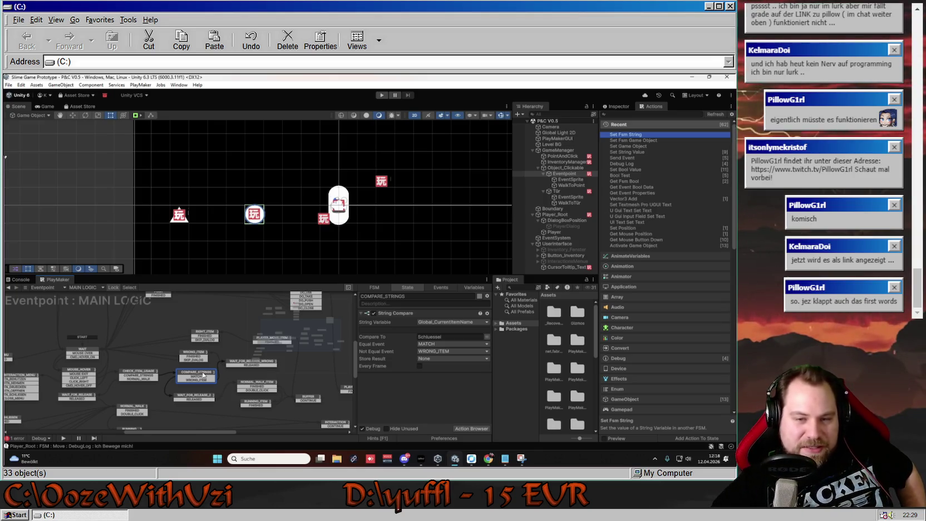
click(197, 355)
click(205, 334)
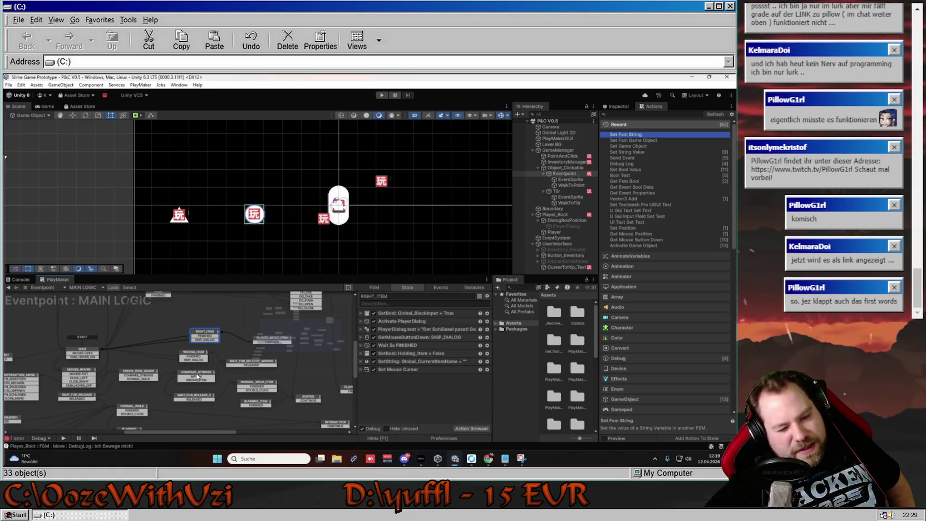
- Select COMPARE_STRINGS to view its Global_CurrentItemName versus 'Schluessel' comparison
click(197, 377)
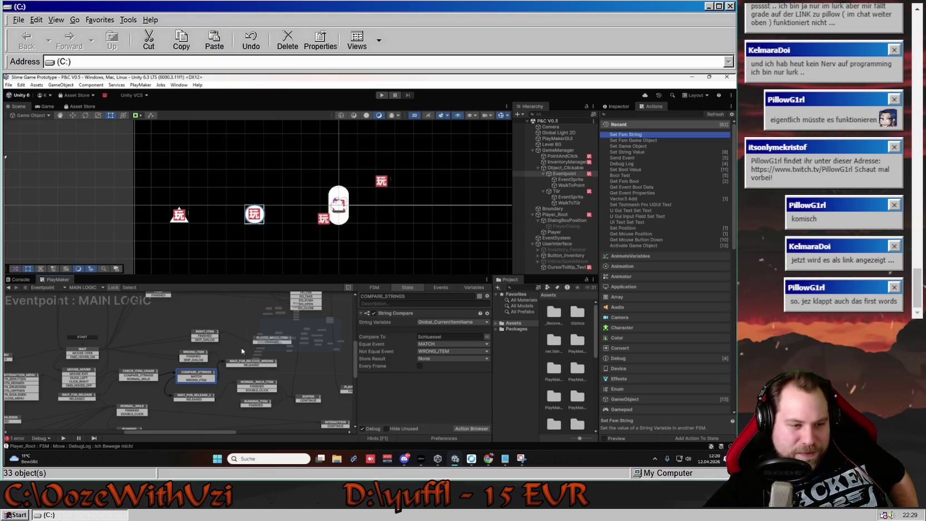
- Trace MOUSE_HOVER's CLICK_LEFT transition into CHECK_ITEM_USAGE's Holding_Item Bool Test
scroll(172, 383, up, 2)
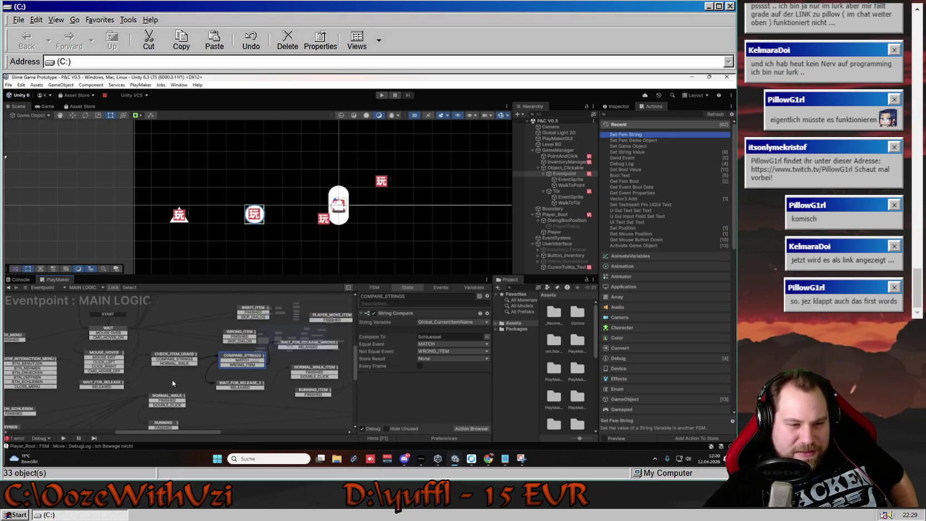
click(99, 358)
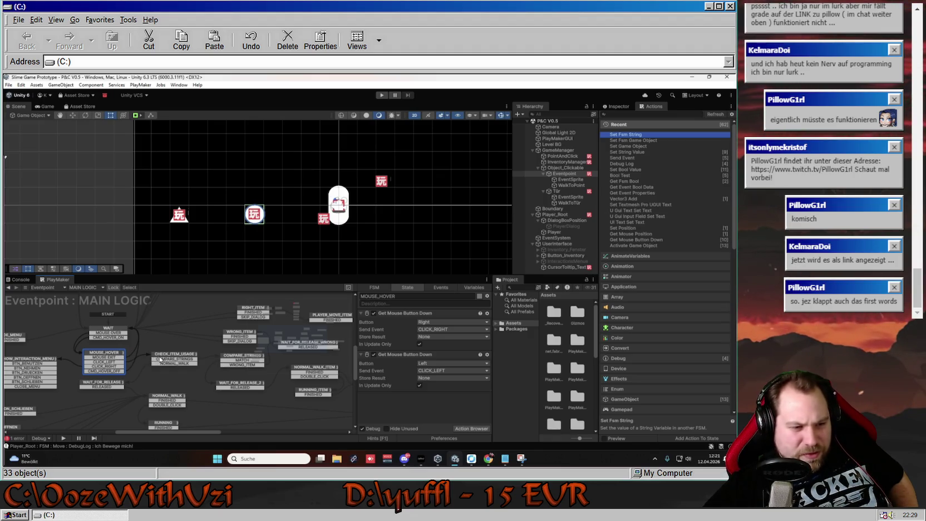
click(120, 363)
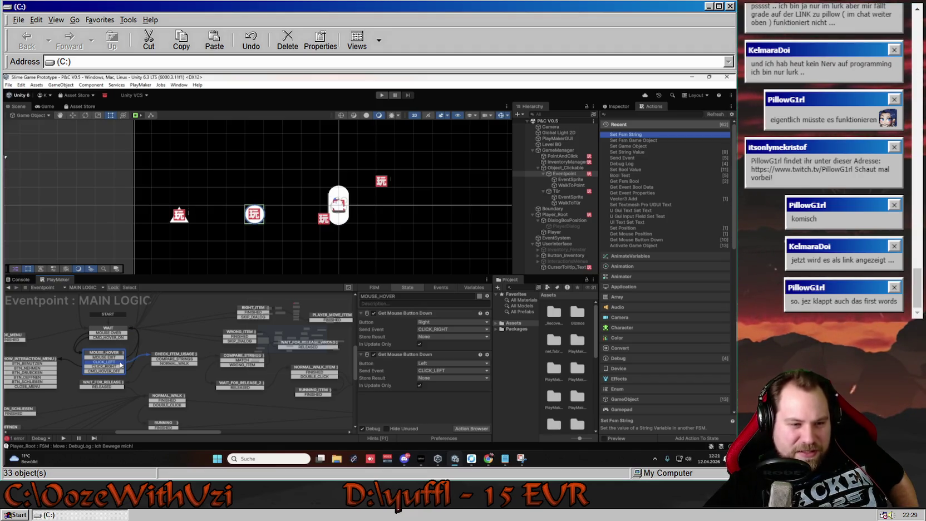
click(186, 355)
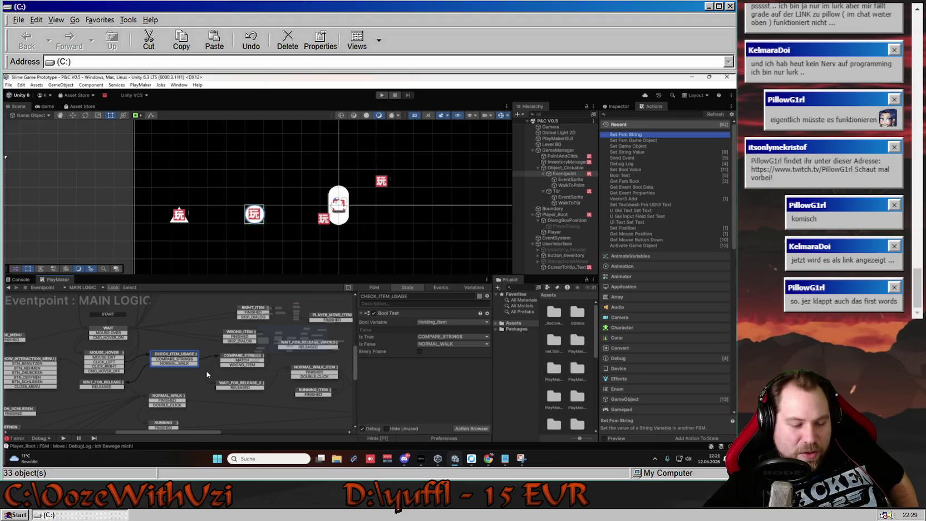
- Recheck the COMPARE_STRINGS item-name comparison, then enter Play mode to test the item logic
drag(206, 371, 178, 369)
click(179, 367)
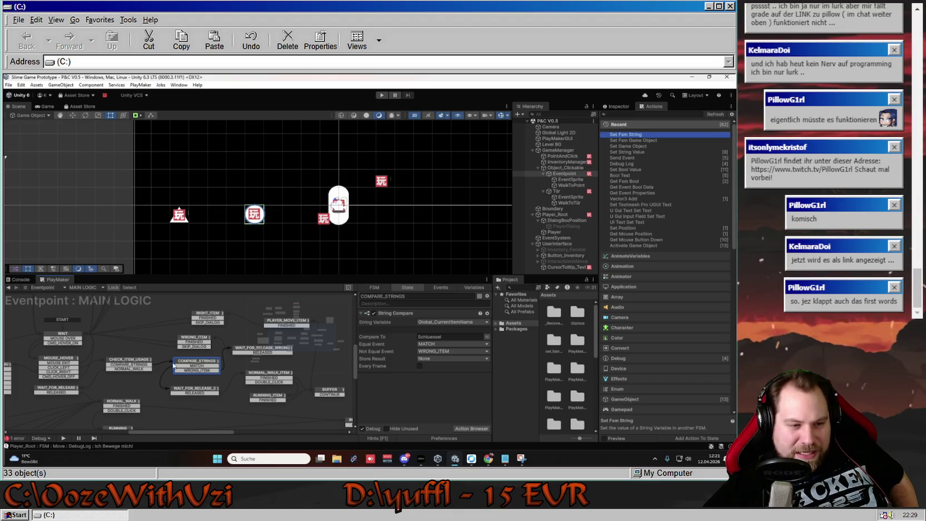
click(150, 360)
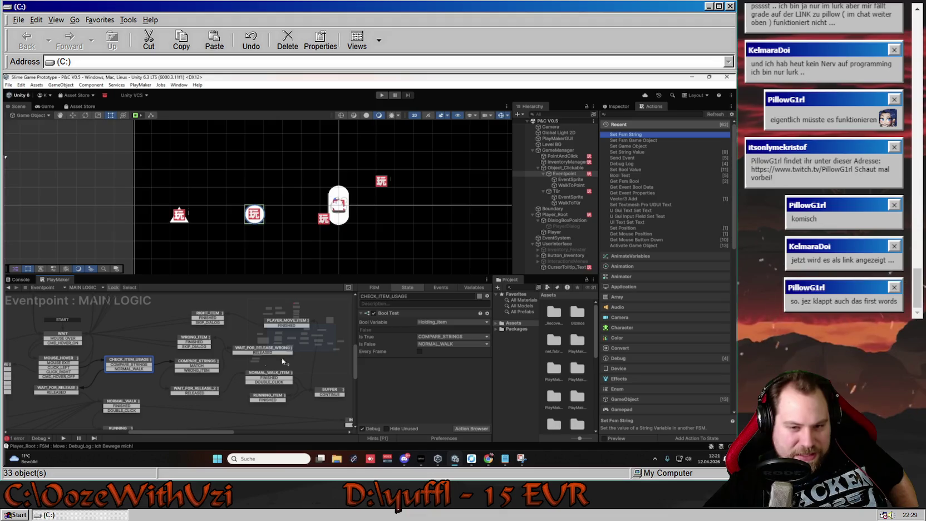
click(192, 367)
drag(247, 371, 199, 366)
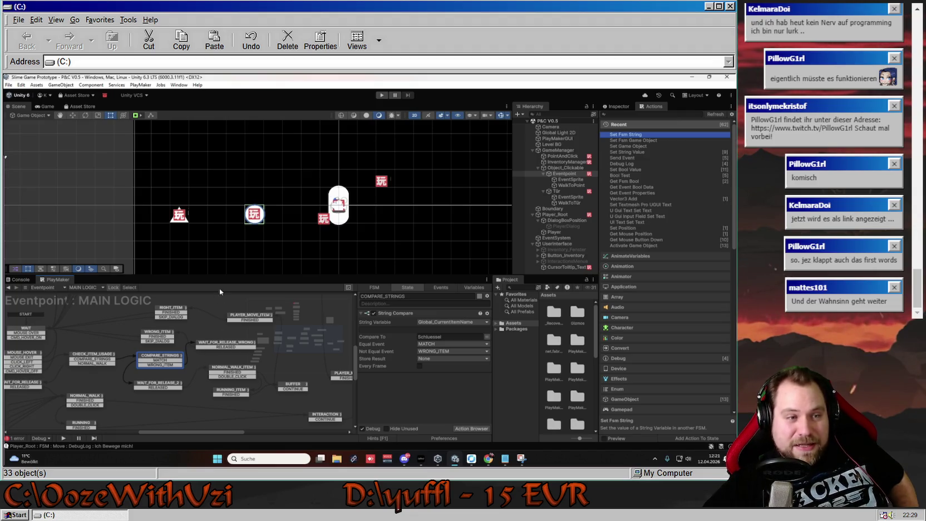
click(381, 95)
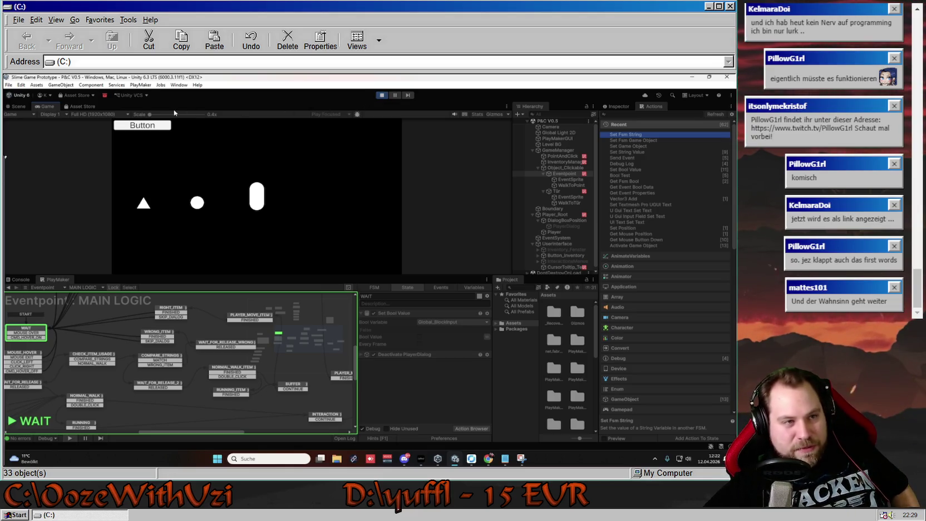
- Walk the player capsule right of the circle and hover the circle to show its 'Kreis' label
click(293, 196)
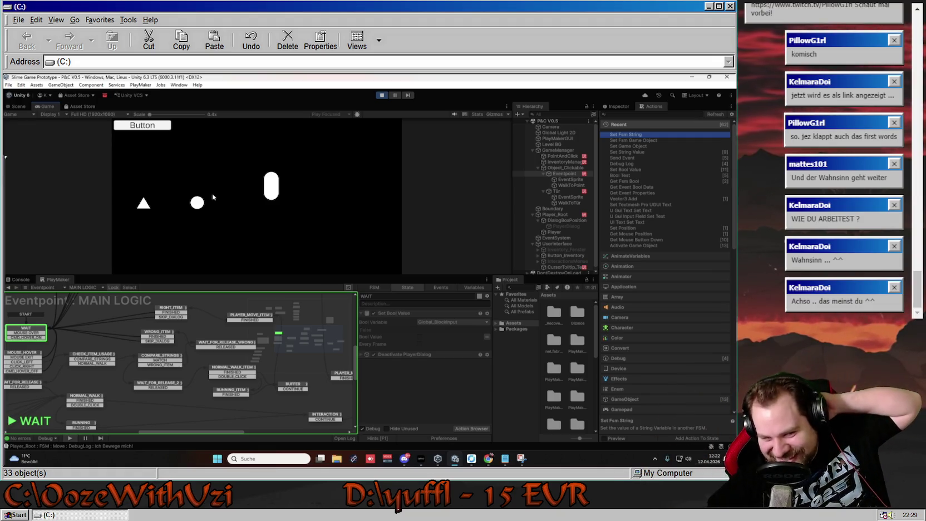
mouse_move(197, 202)
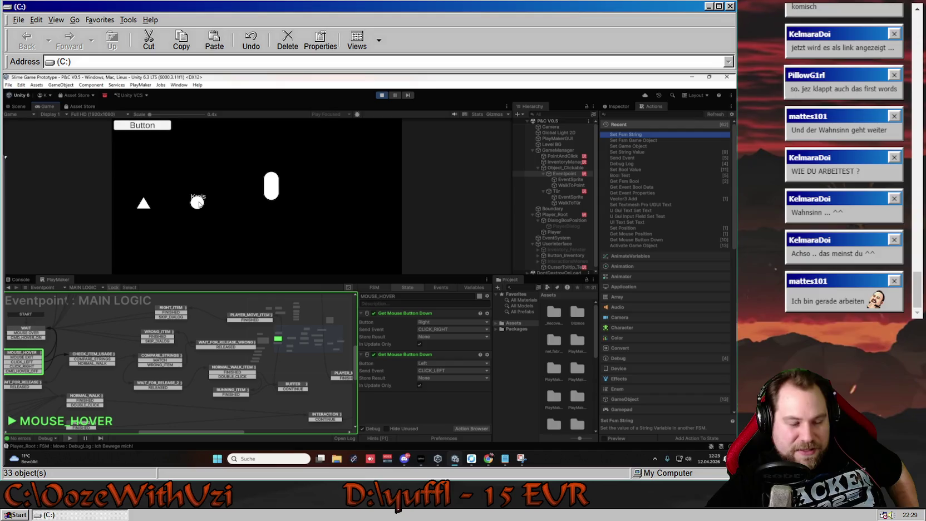
- Alternate clicks on the circle and on empty spots to test the capsule walking to each
click(199, 203)
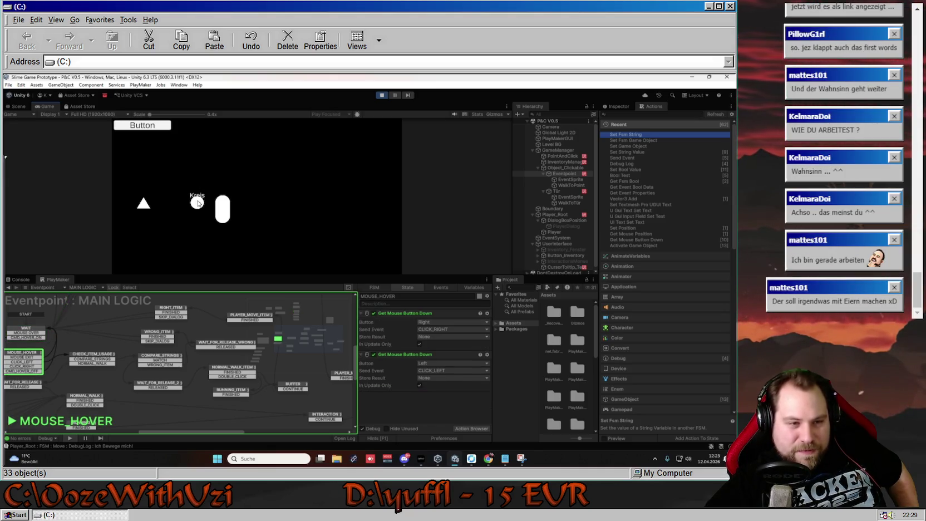
click(199, 203)
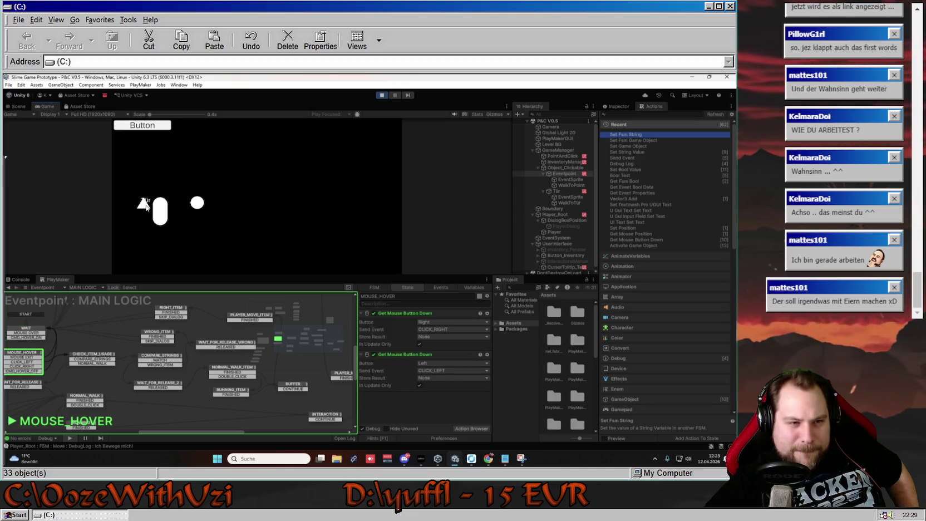
click(249, 198)
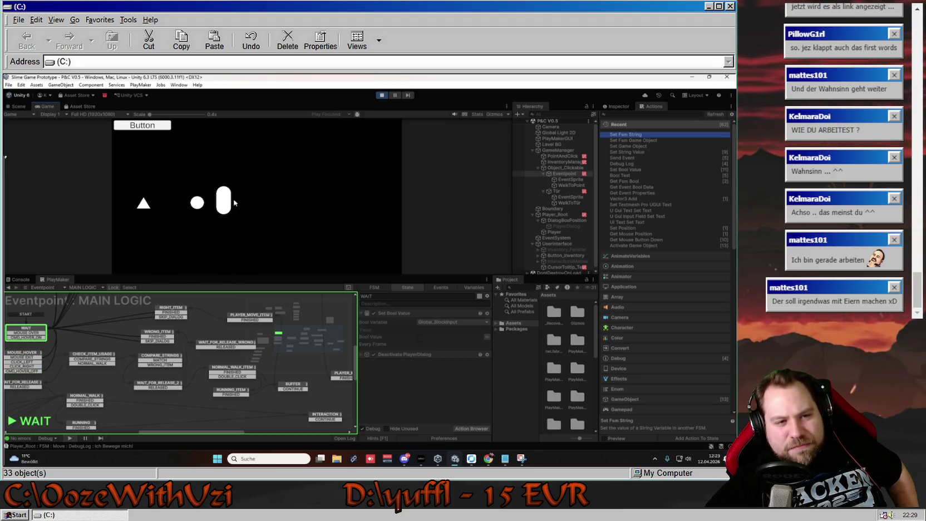
click(196, 203)
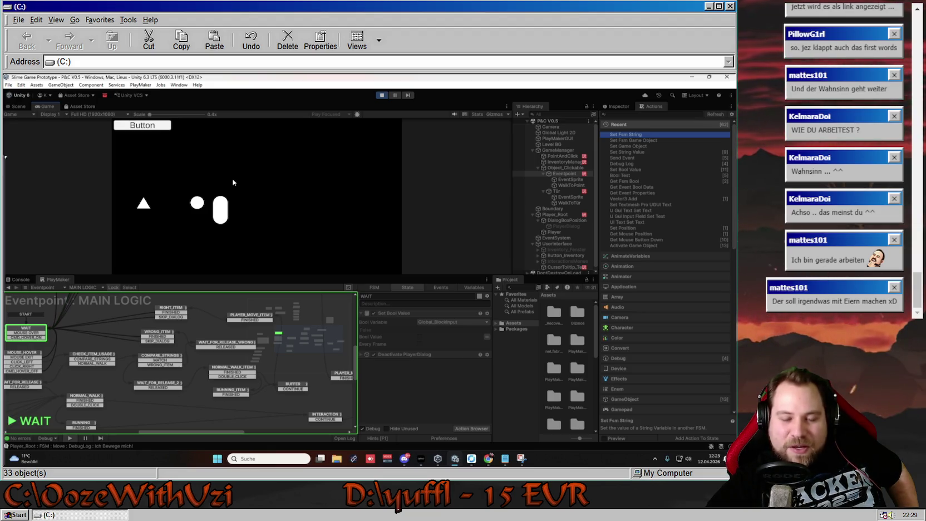
click(242, 192)
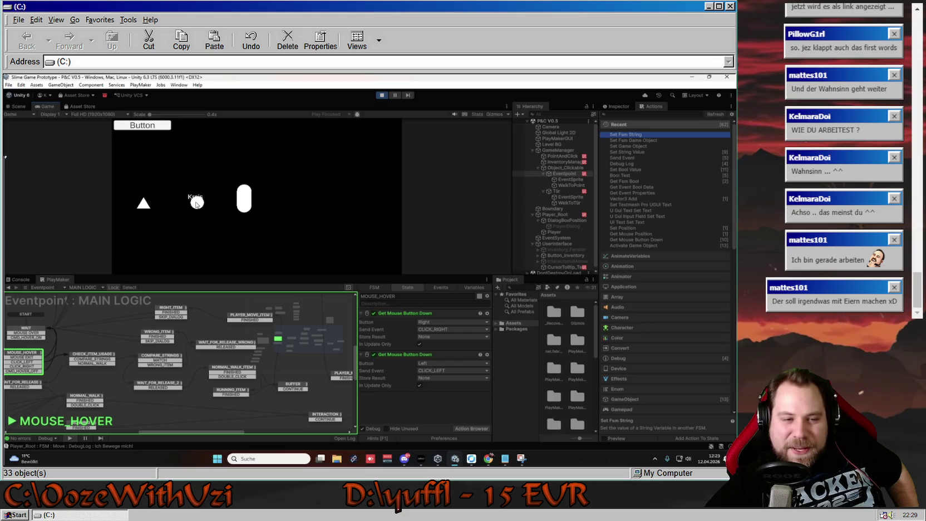
click(342, 193)
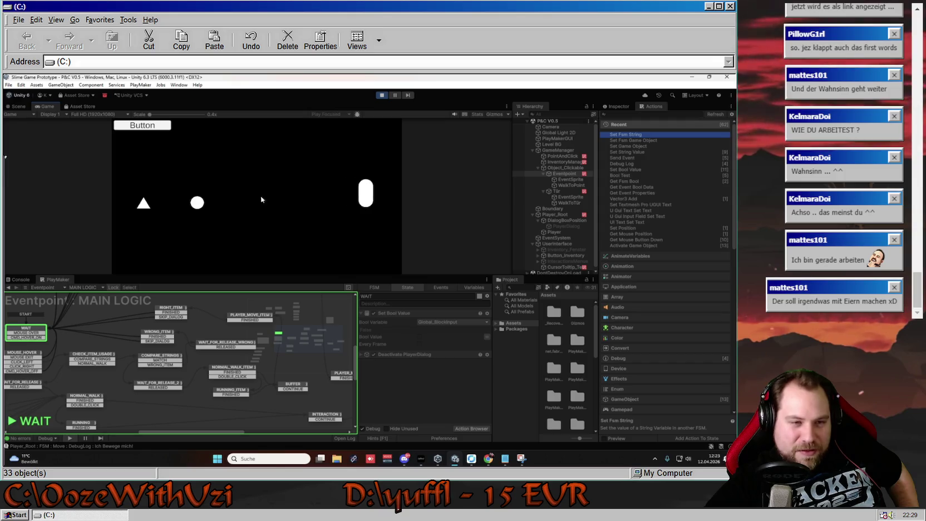
click(196, 203)
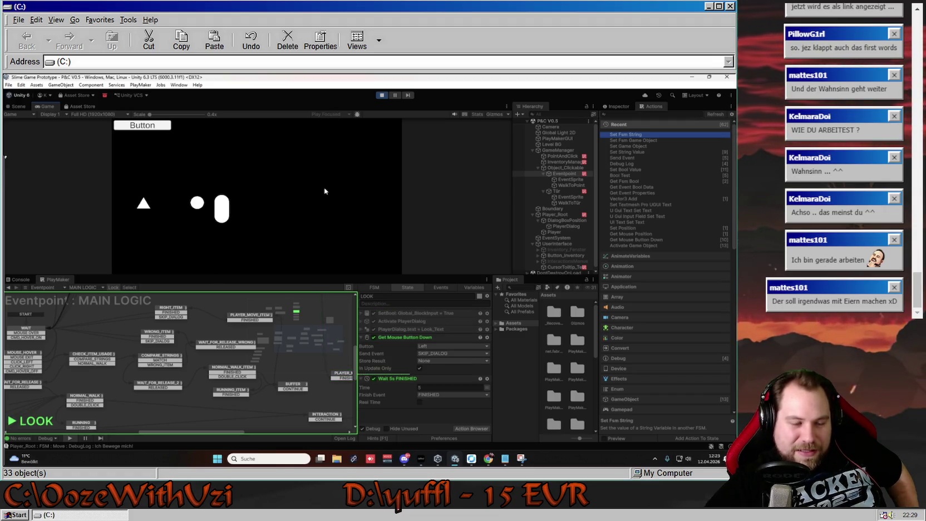
click(101, 288)
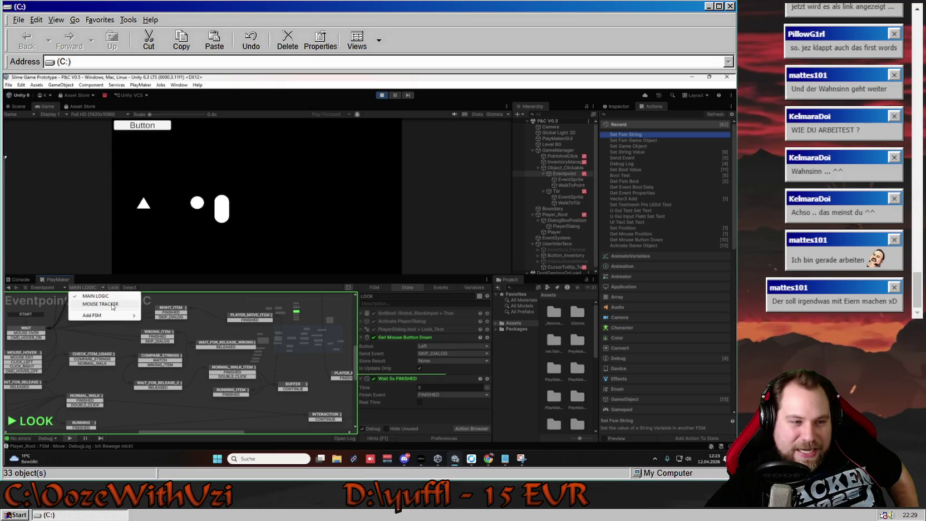
- Switch to the MOUSE TRACKER FSM, move the player around, and inspect the INSIDE state's four actions
click(103, 306)
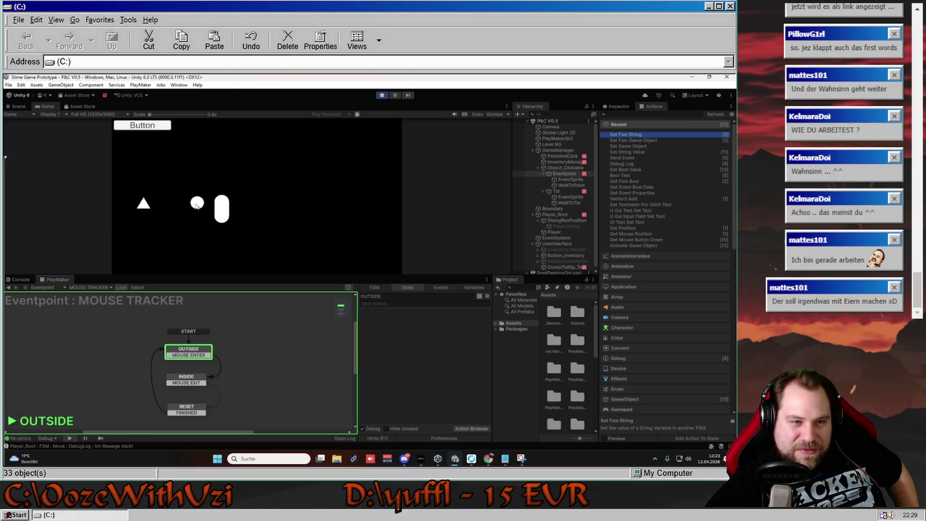
click(348, 205)
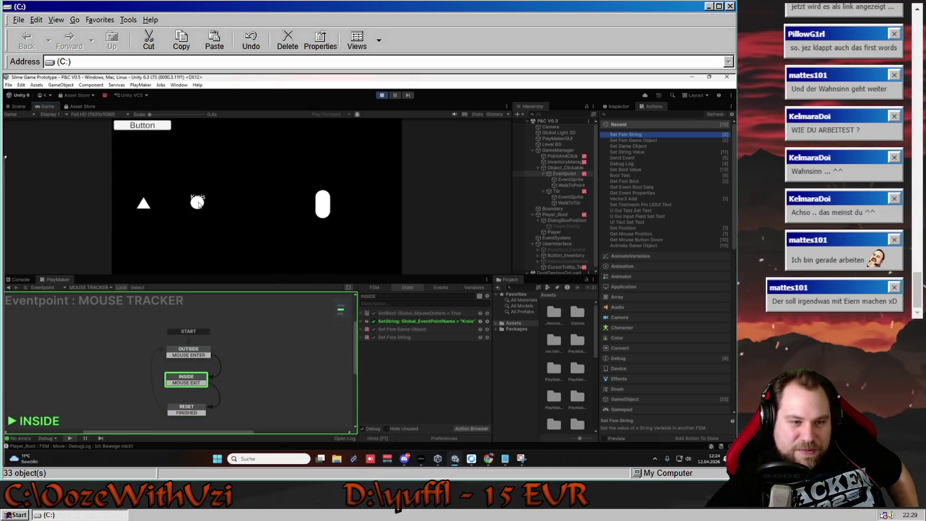
click(262, 177)
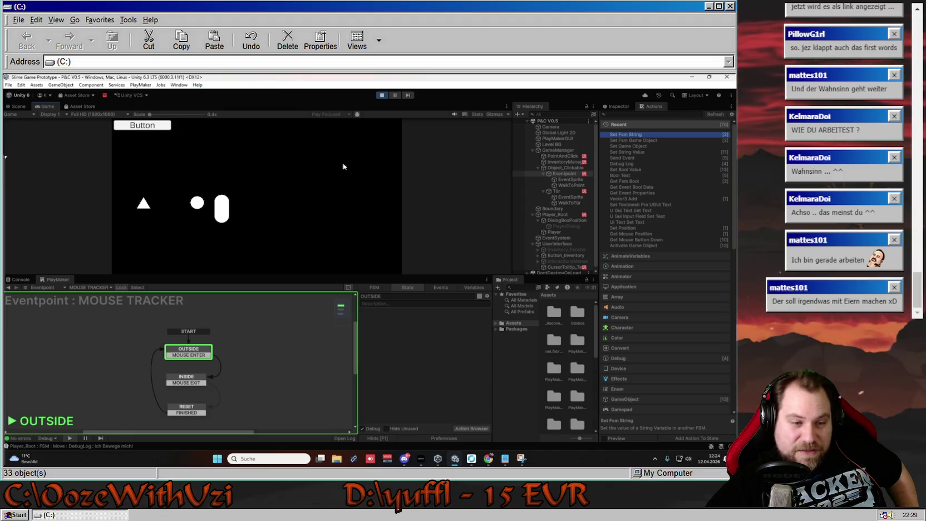
click(192, 381)
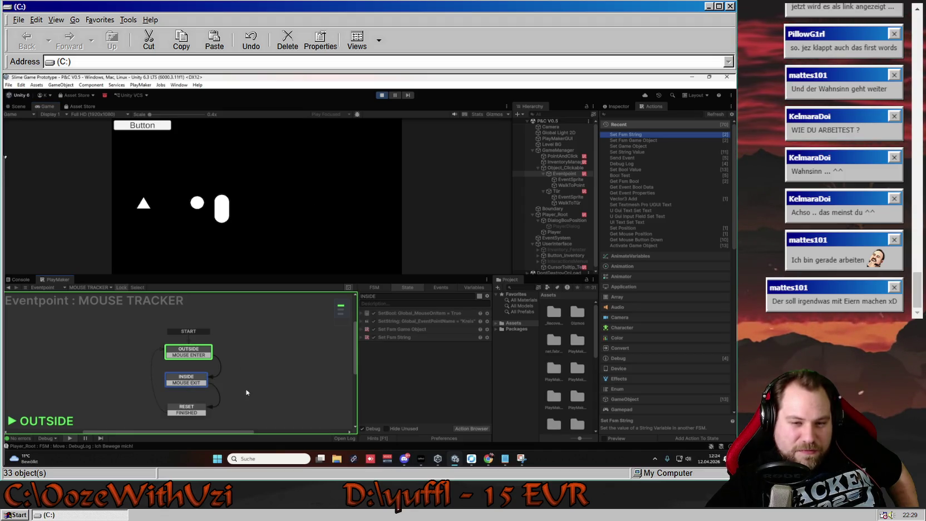
scroll(247, 375, down, 1)
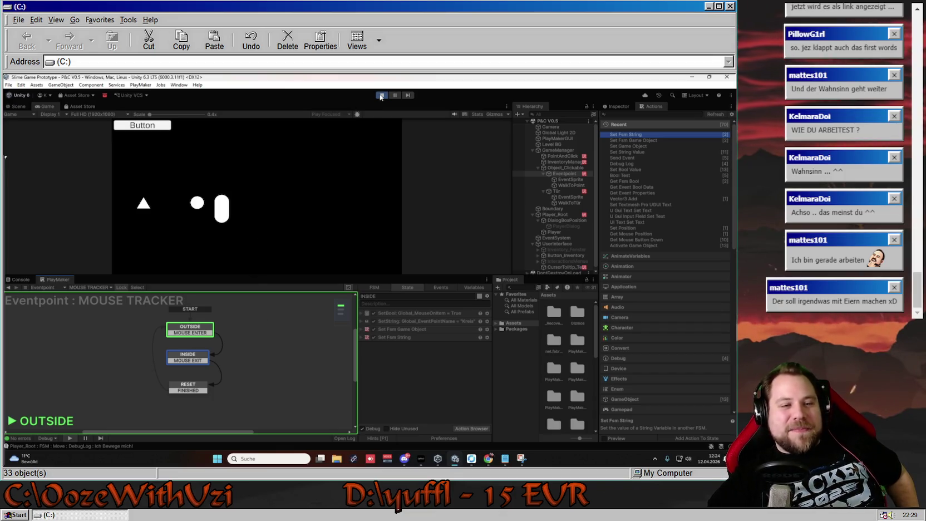
- Add a new state to the MOUSE TRACKER graph and rename it from Zustand 1 to CLICK_VALUE
right_click(250, 354)
click(275, 360)
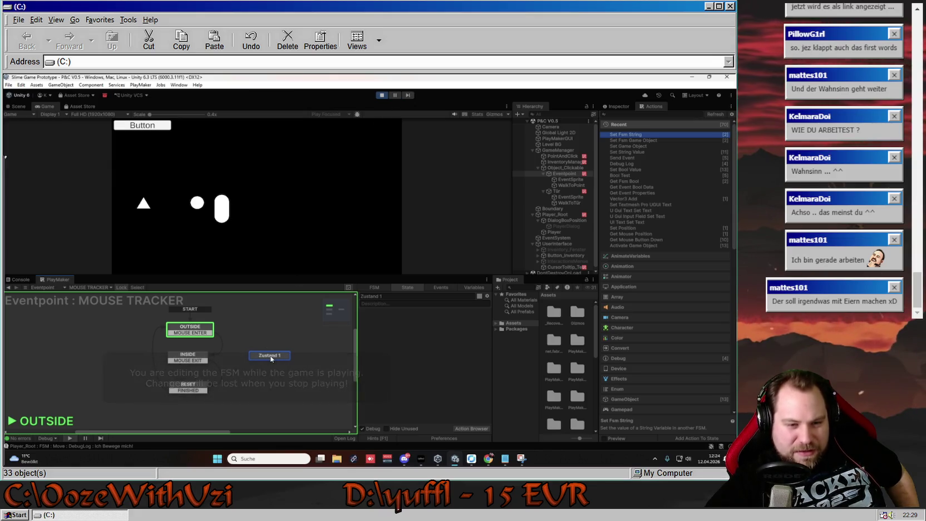
click(399, 297)
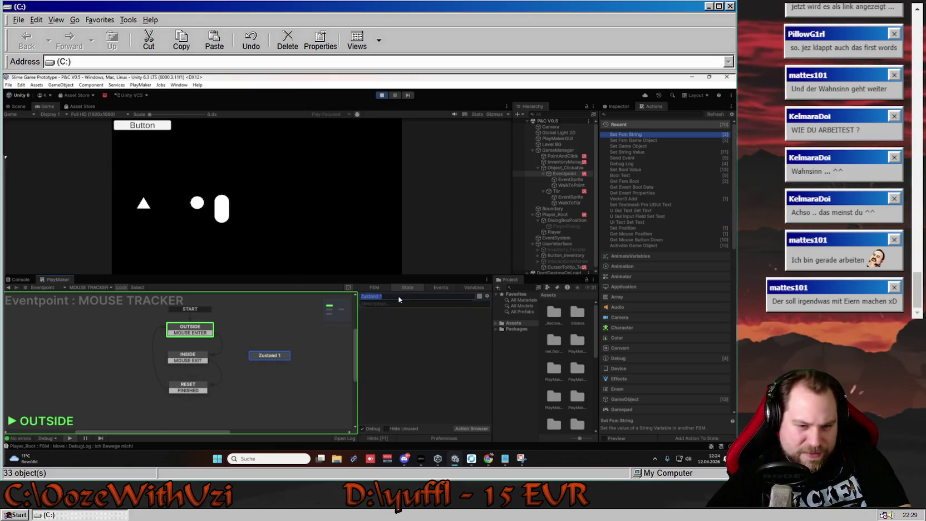
text(Click_V)
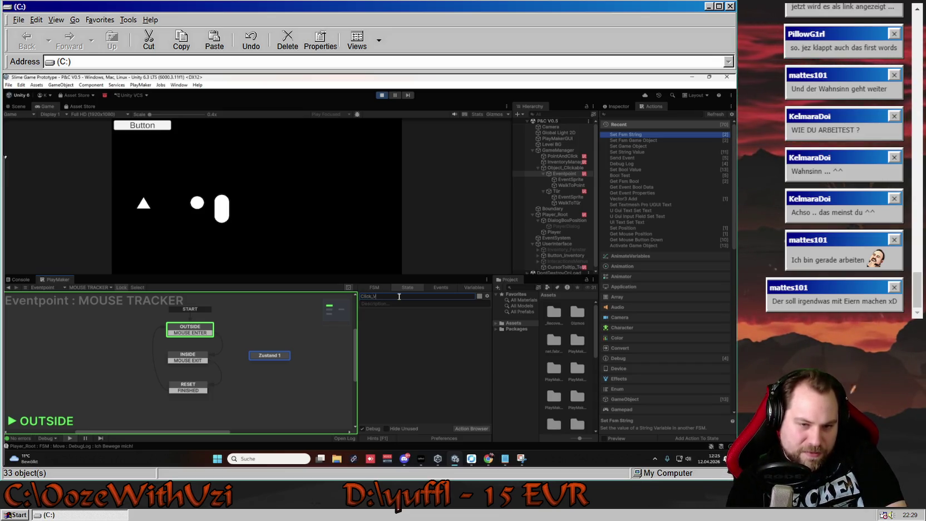
key(BackSpace)
key(BackSpace)
key(BackSpace)
text(ICK_VALUE)
key(Return)
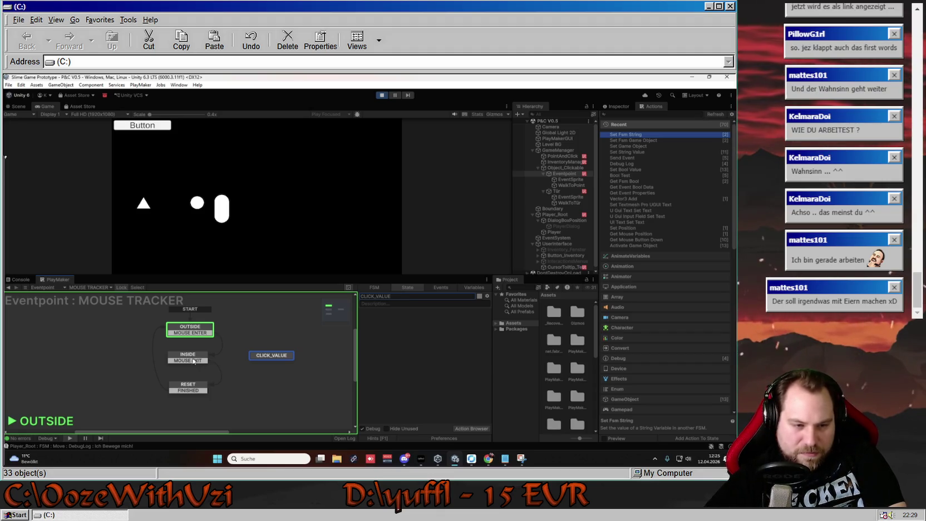
click(201, 356)
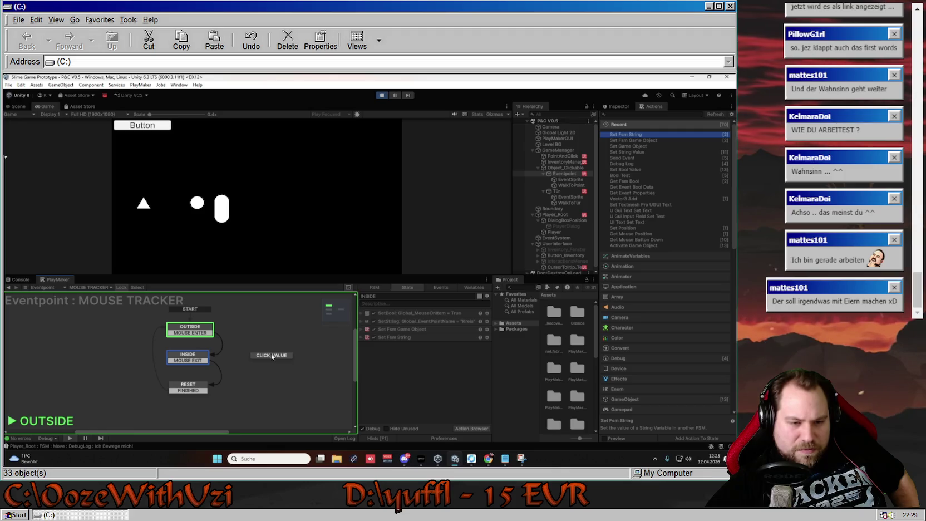
- Copy INSIDE's Set Fsm Game Object and Set Fsm String actions into CLICK_VALUE
right_click(191, 361)
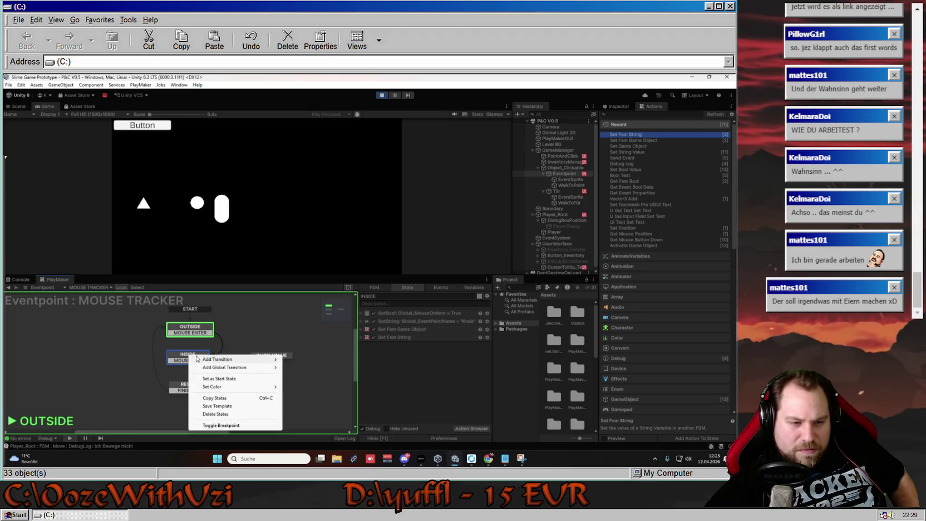
click(241, 343)
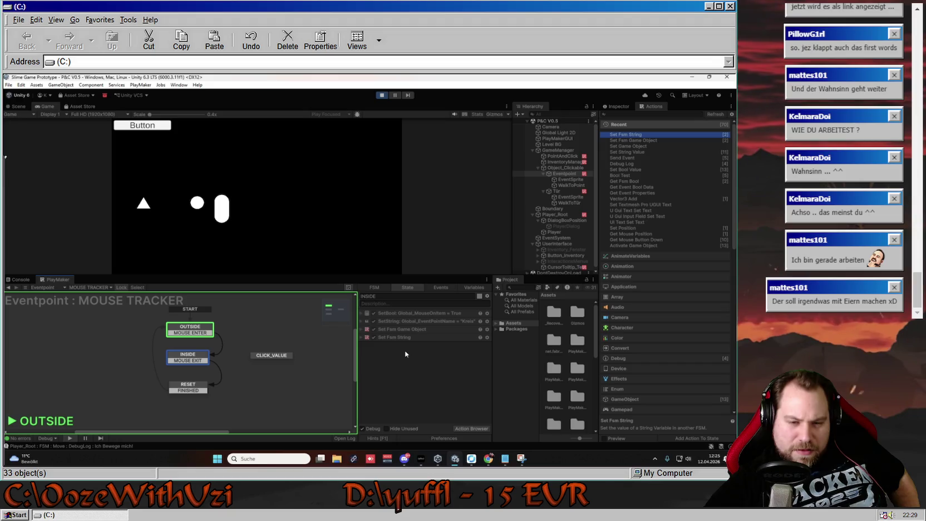
click(399, 330)
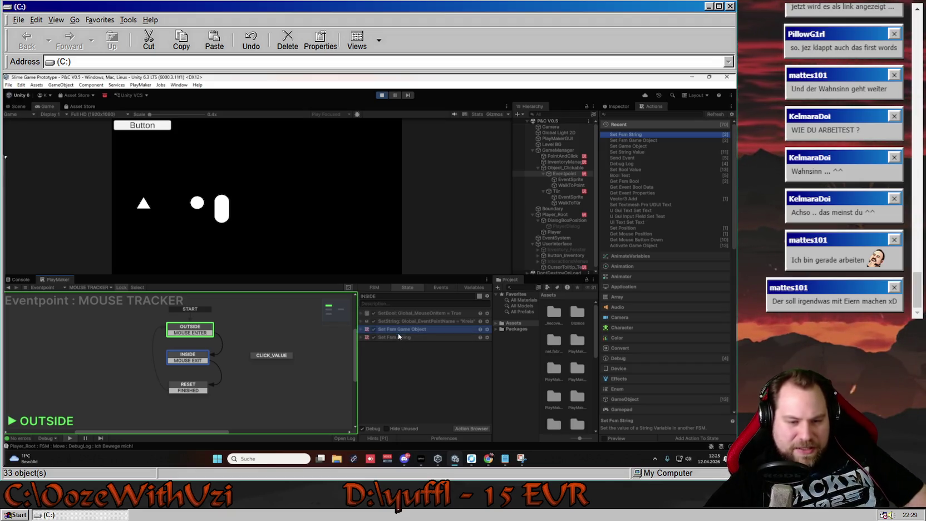
shift+click(399, 337)
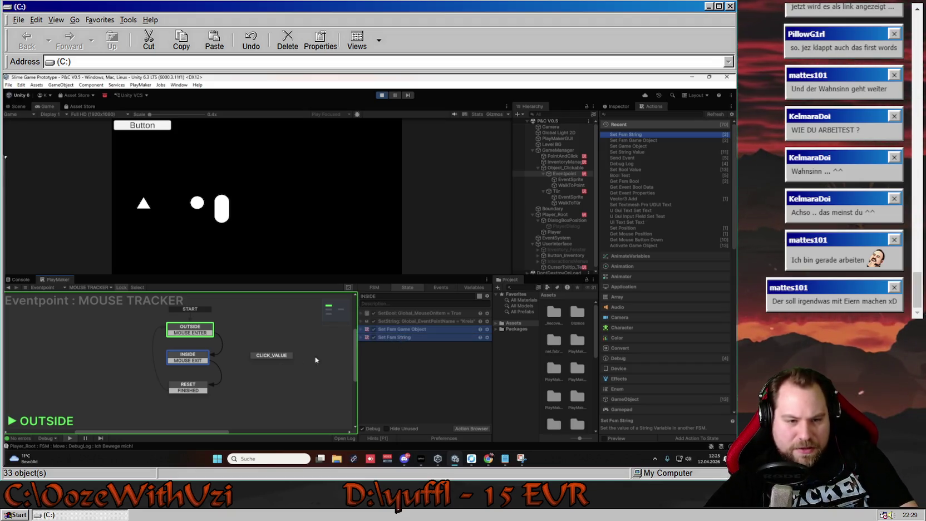
click(273, 357)
key(ctrl+v)
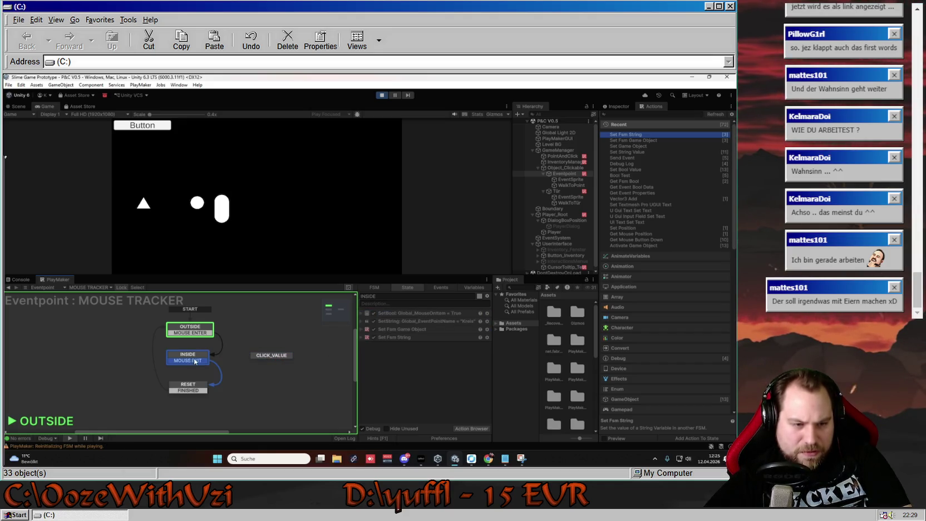
- Add a Get Mouse Button Down action for the left button to the INSIDE state
click(371, 337)
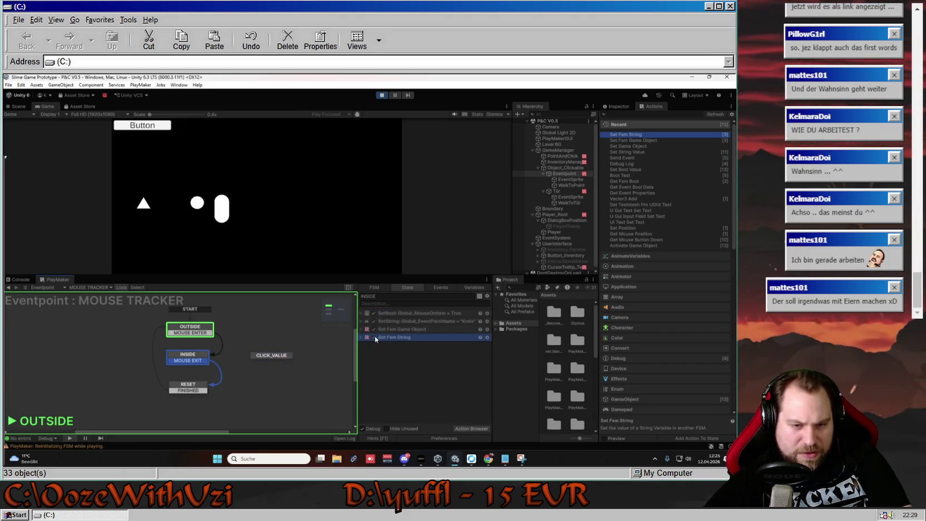
right_click(398, 353)
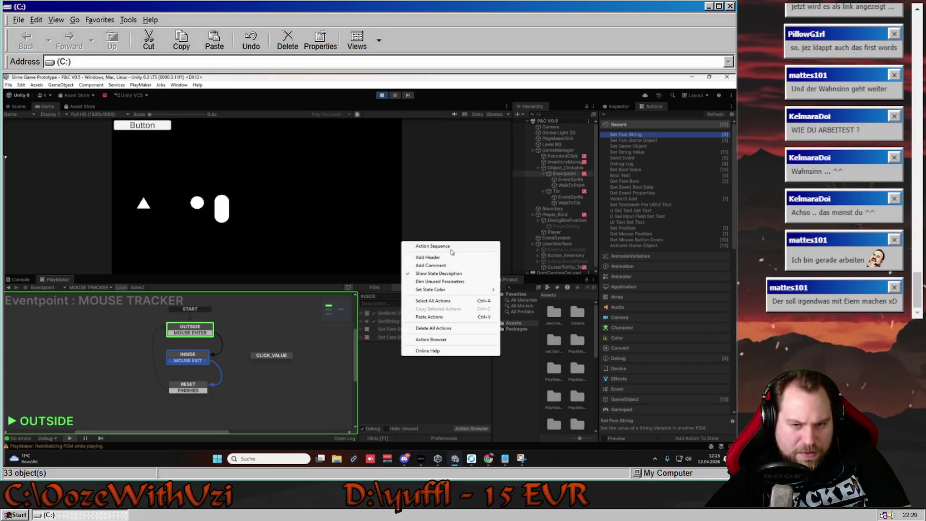
click(383, 379)
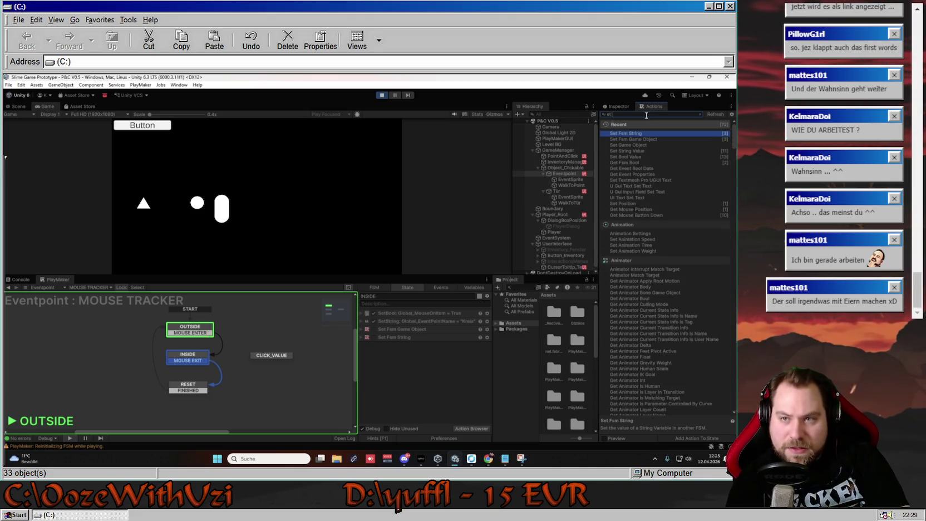
text(Get Mous)
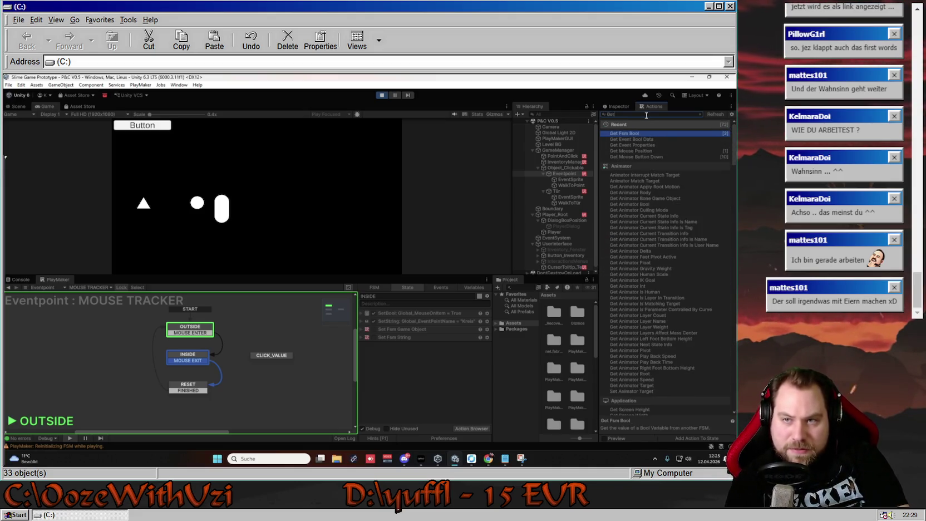
key(Down)
key(Return)
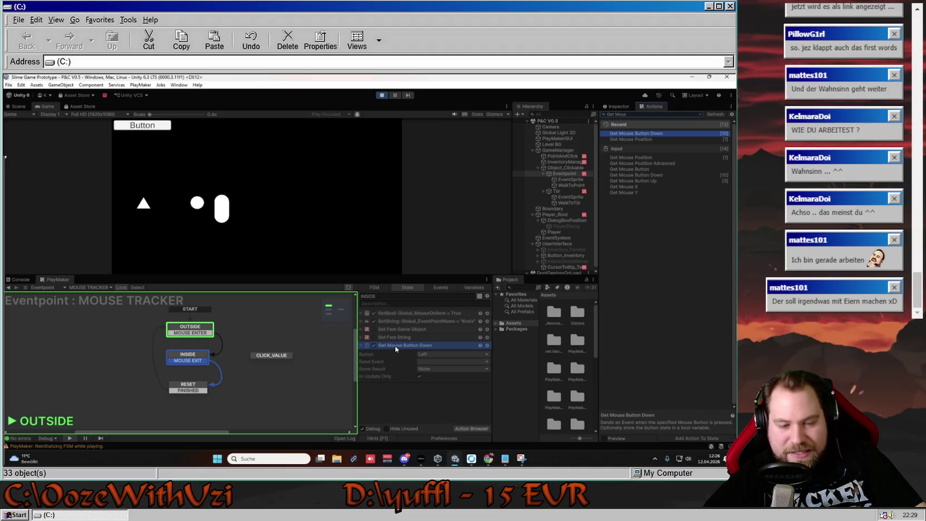
click(438, 361)
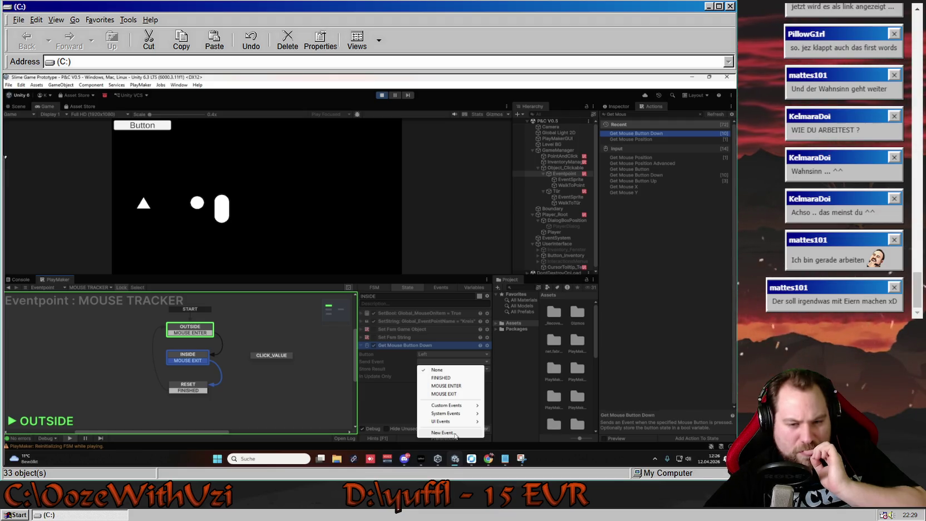
mouse_move(456, 405)
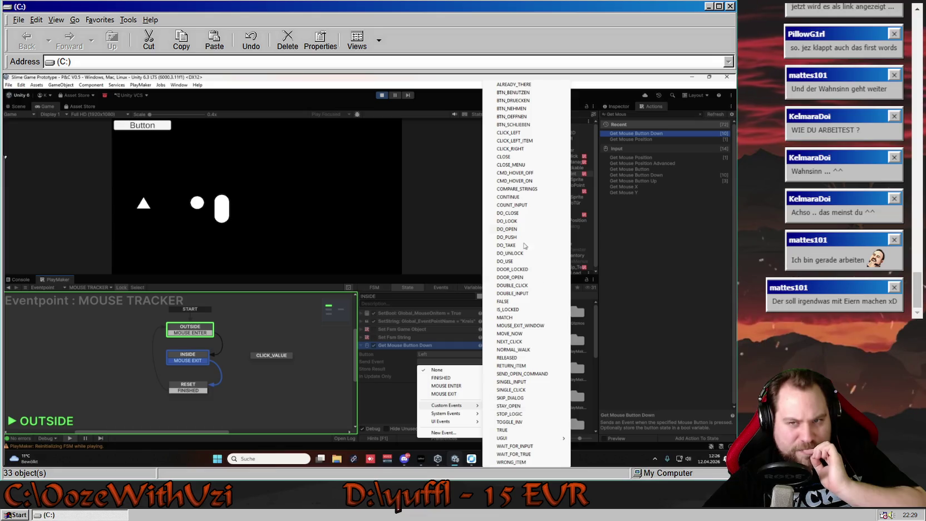
click(511, 134)
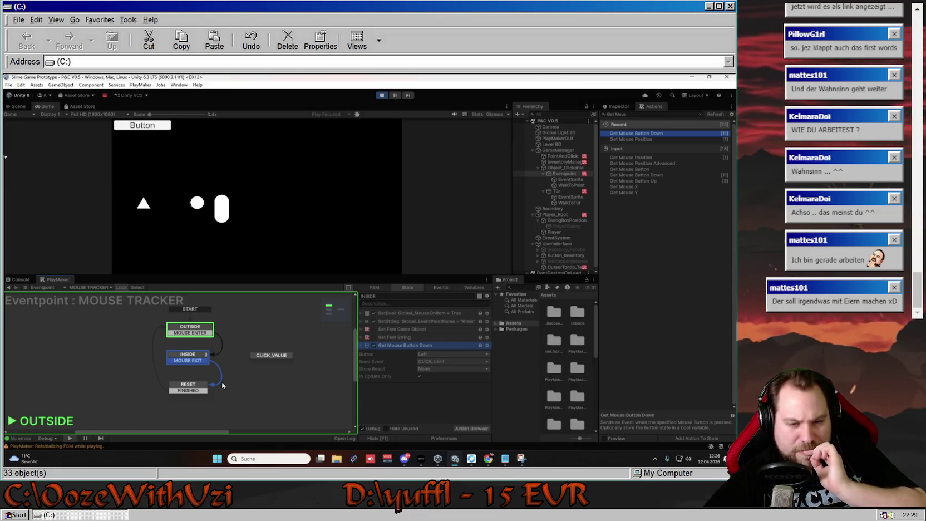
click(184, 356)
right_click(184, 356)
mouse_move(237, 362)
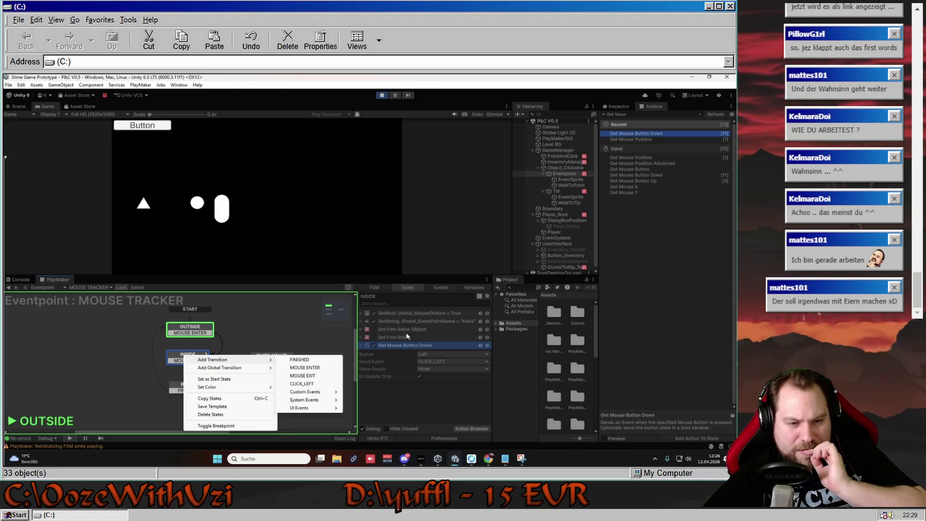
click(303, 384)
drag(205, 366, 269, 356)
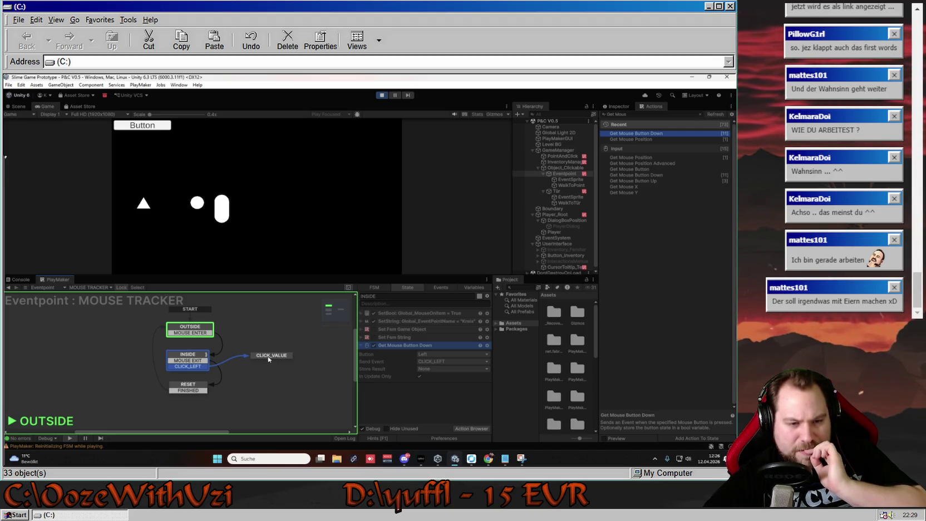
click(276, 358)
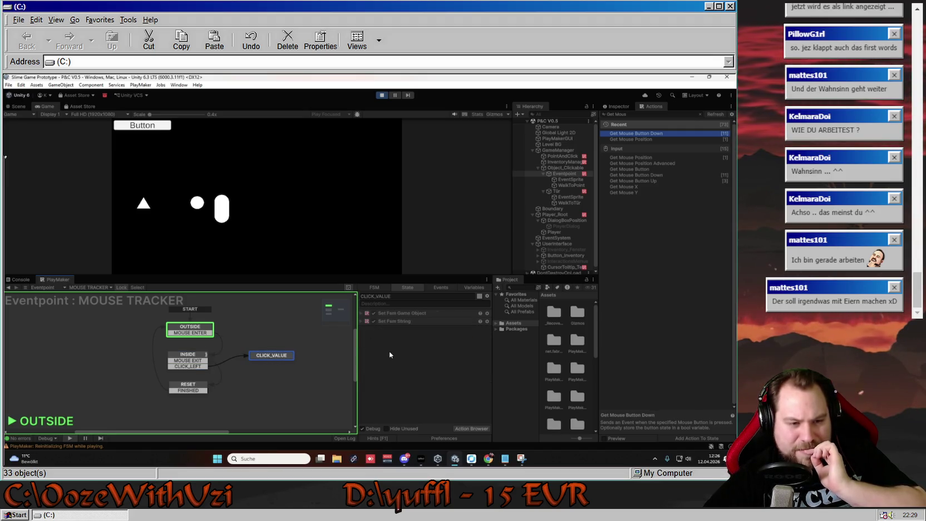
click(203, 390)
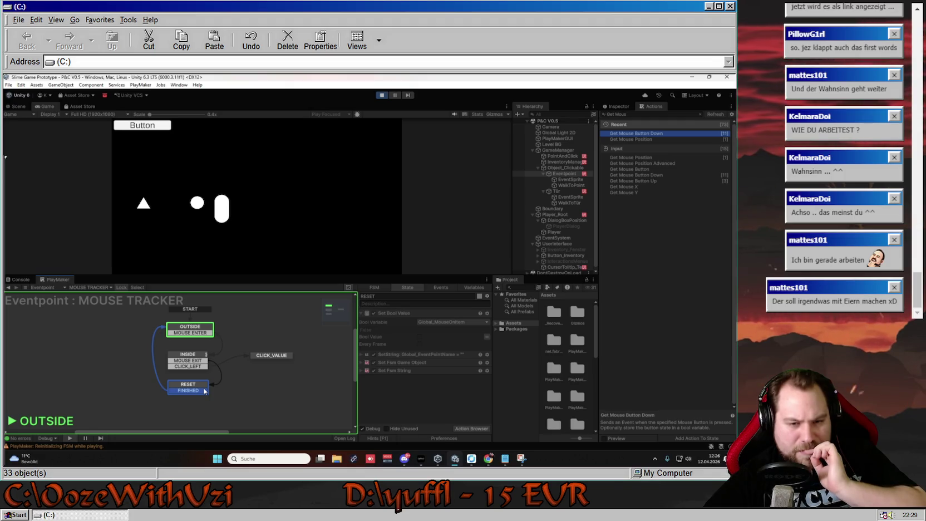
click(273, 356)
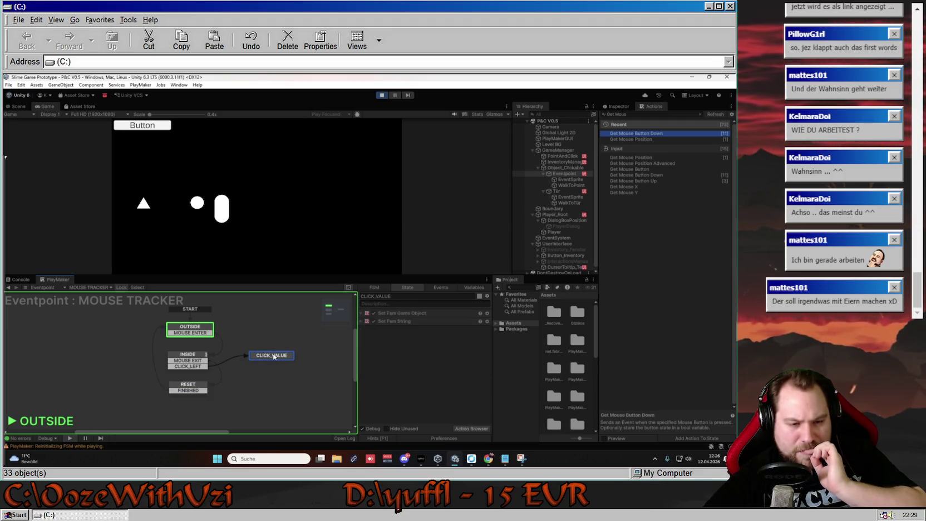
click(182, 387)
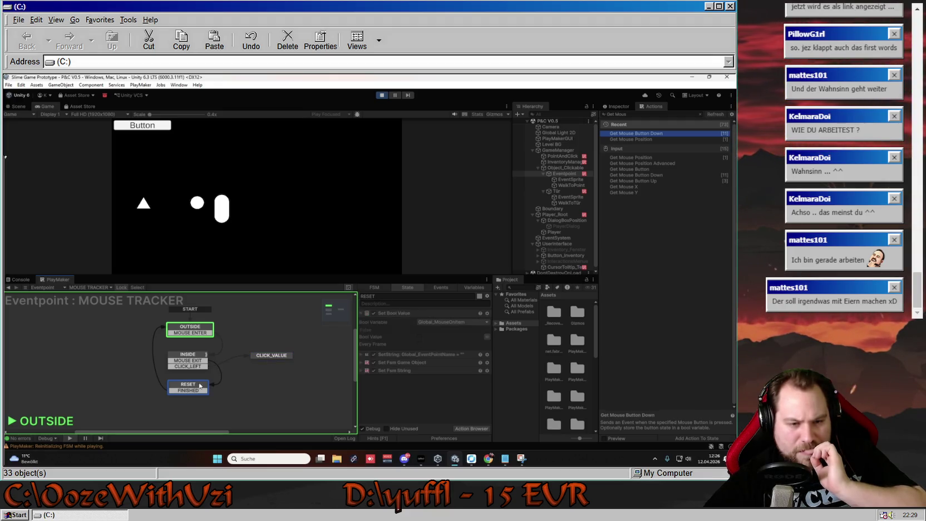
click(272, 356)
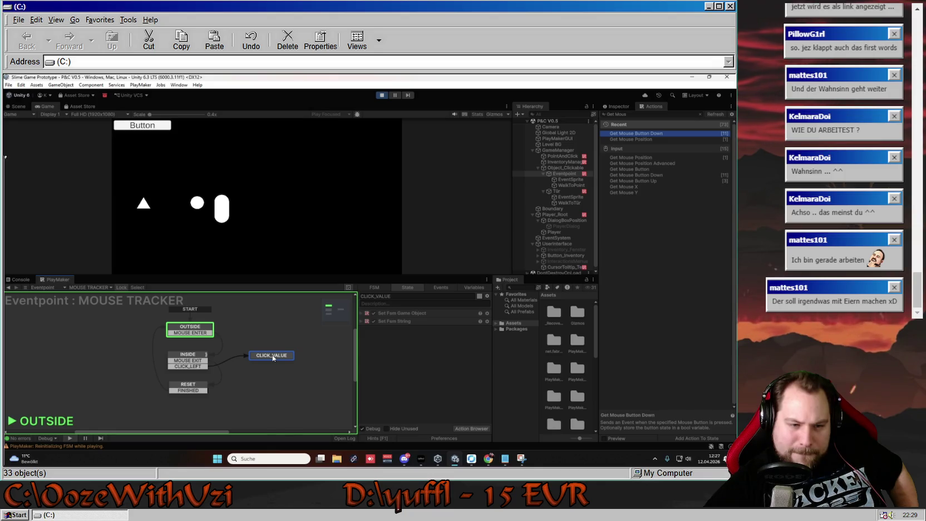
- Give CLICK_VALUE a FINISHED transition, check RESET's actions, and exit Play mode
right_click(273, 358)
mouse_move(320, 362)
click(412, 361)
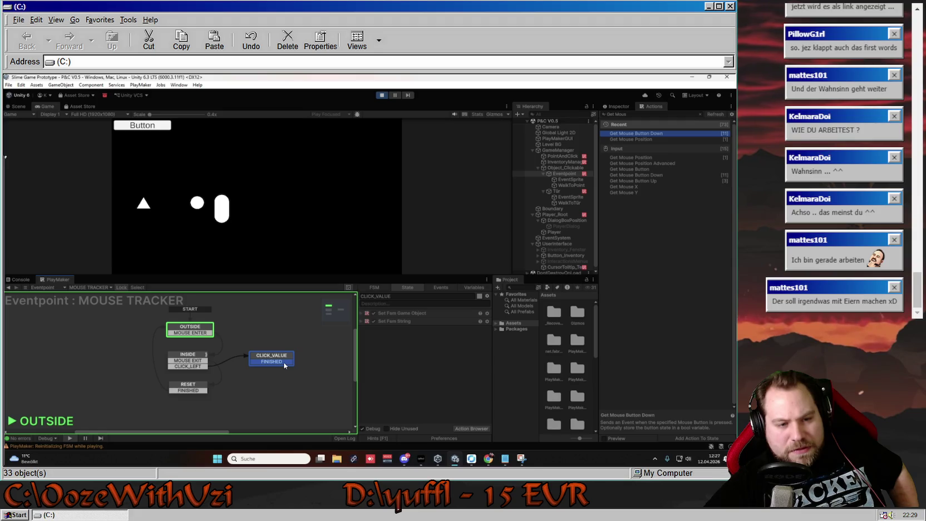
click(191, 389)
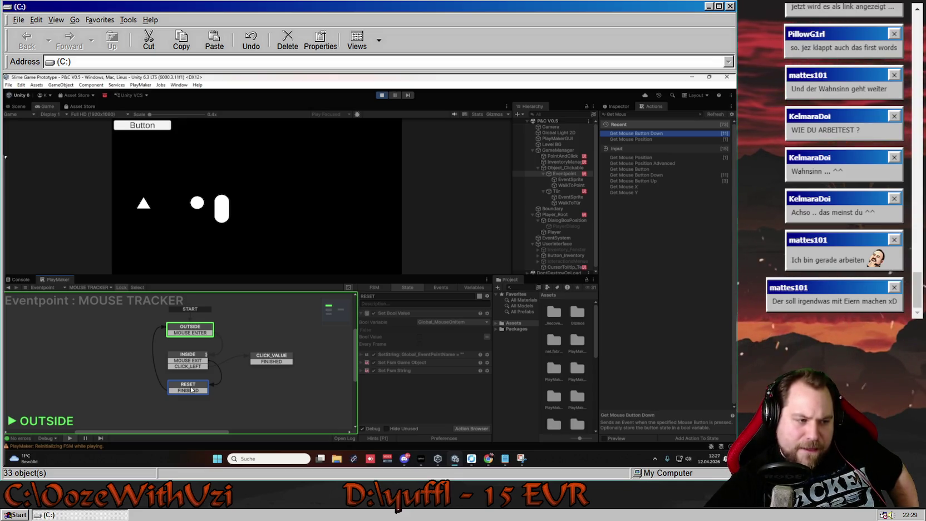
click(381, 95)
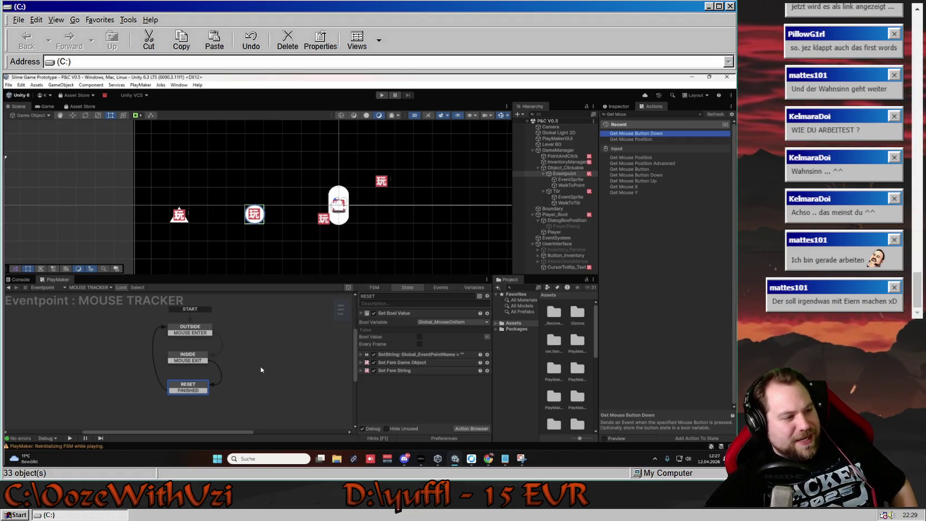
click(89, 287)
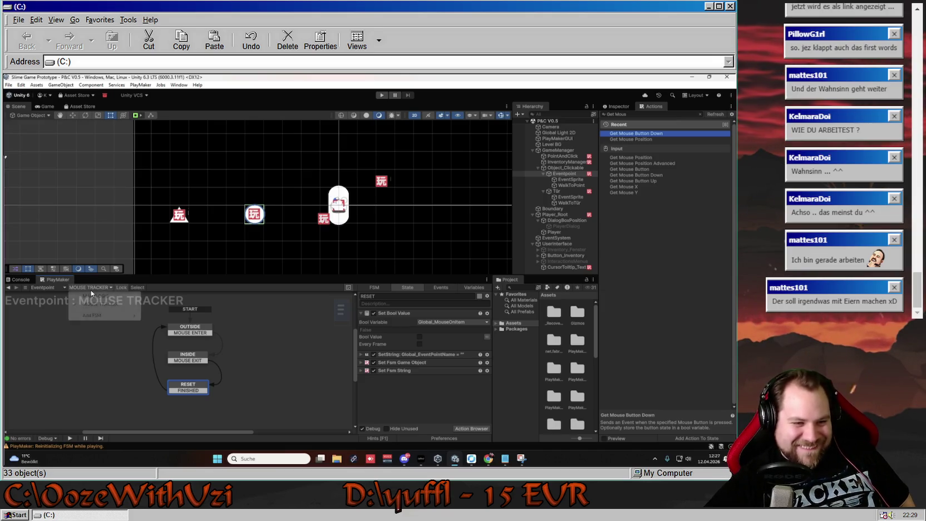
click(104, 296)
drag(152, 359, 263, 357)
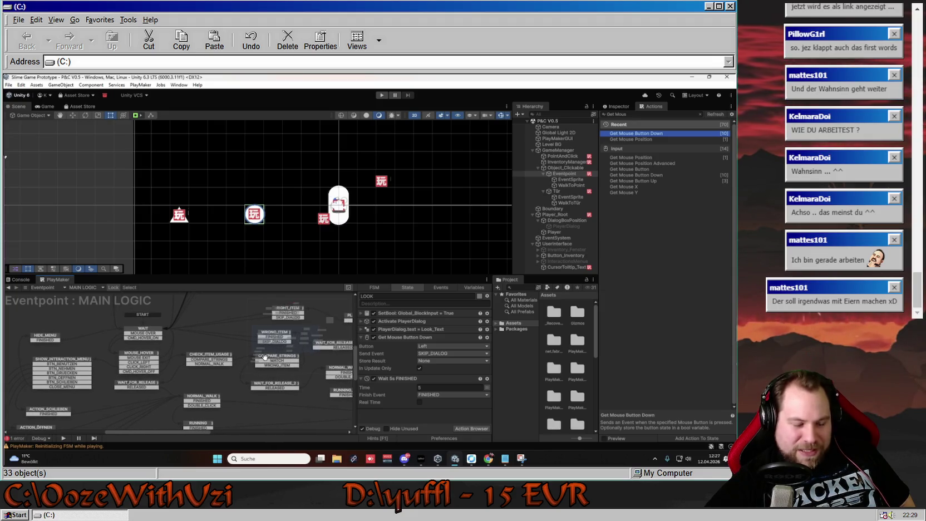
click(139, 356)
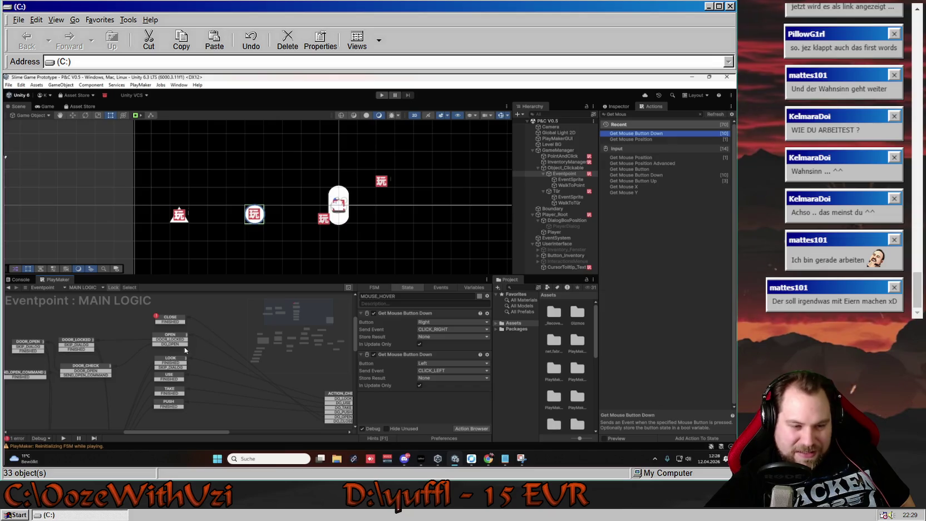
click(176, 335)
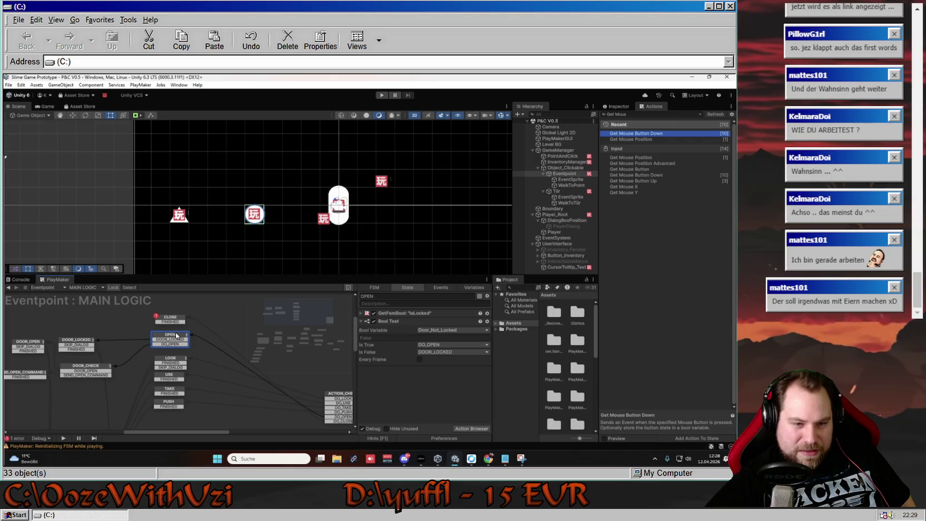
click(171, 362)
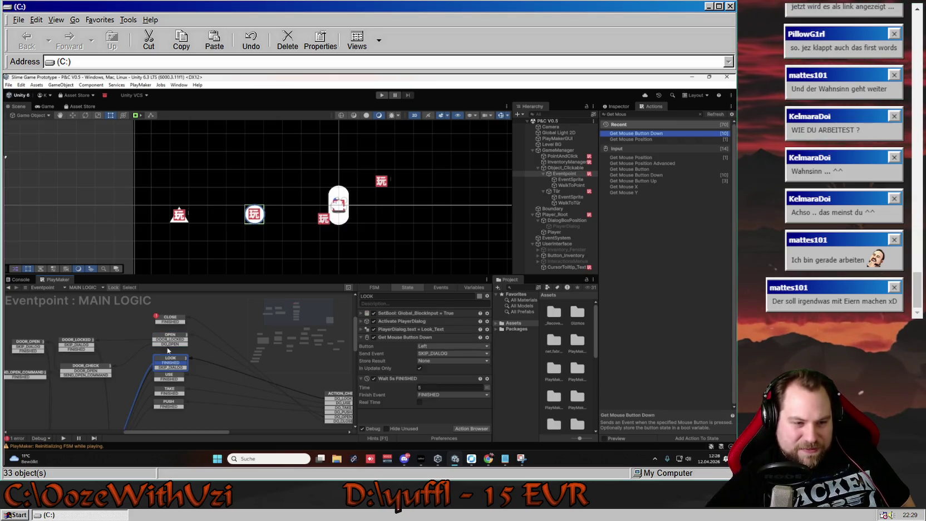
drag(214, 362, 238, 349)
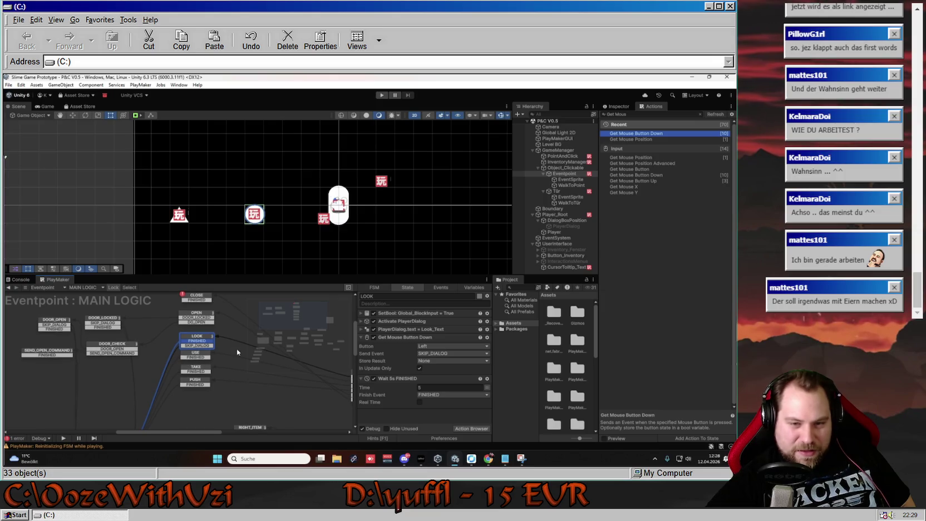
click(365, 329)
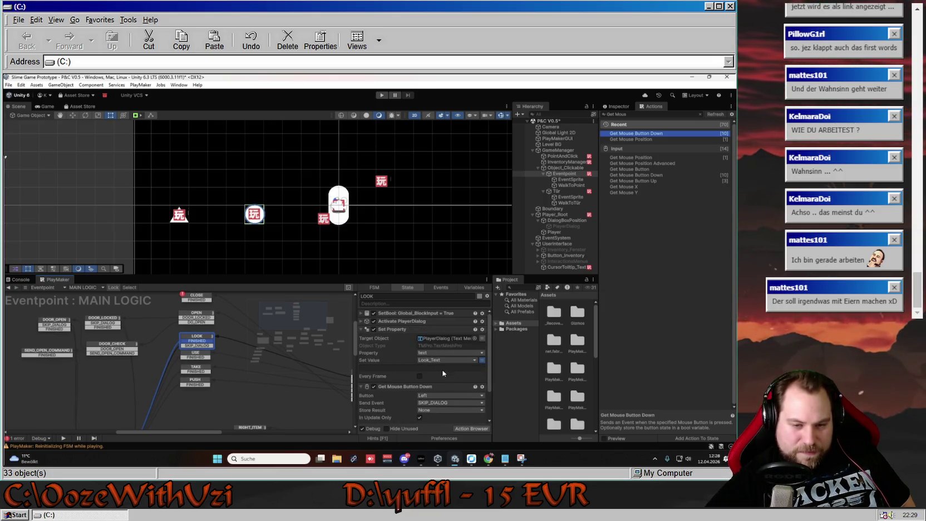
click(78, 287)
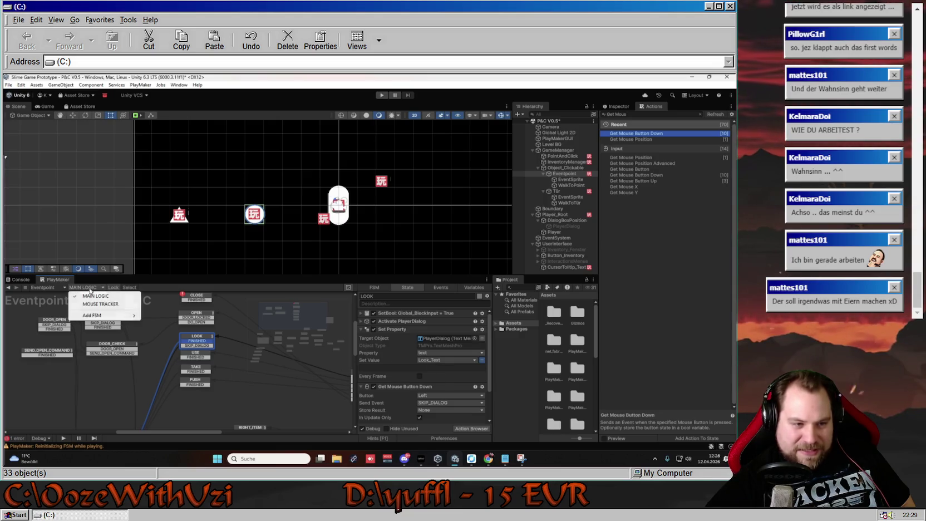
click(95, 304)
click(188, 361)
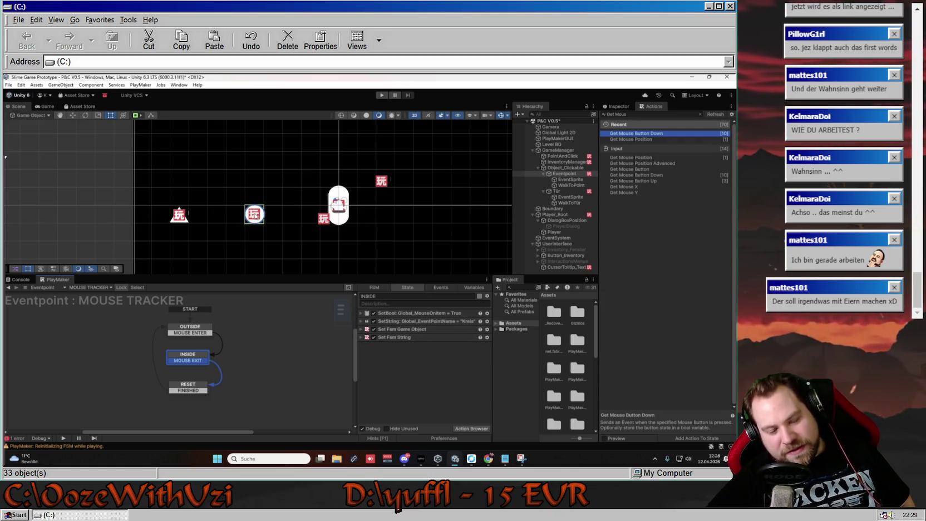
click(361, 328)
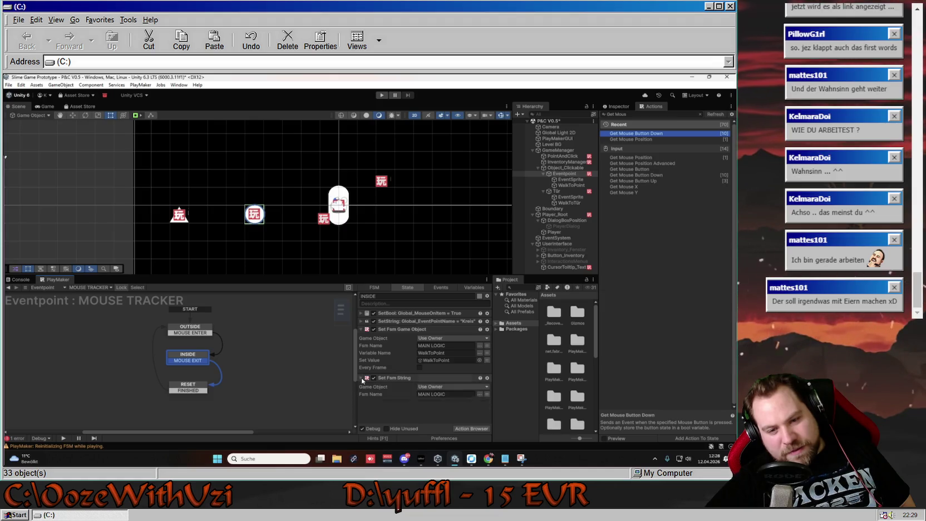
- Expand INSIDE's Set Fsm String action, then switch the Eventpoint FSM dropdown to MAIN LOGIC
click(361, 377)
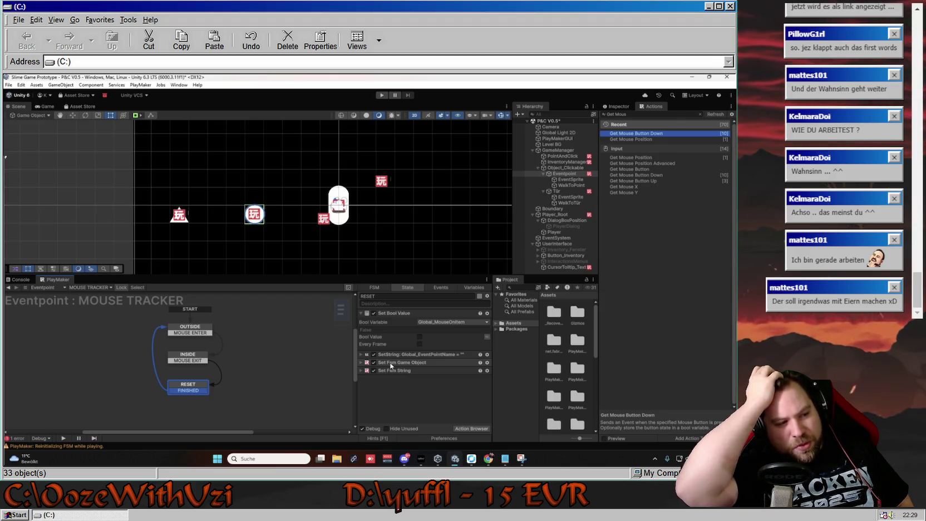
click(89, 287)
click(95, 296)
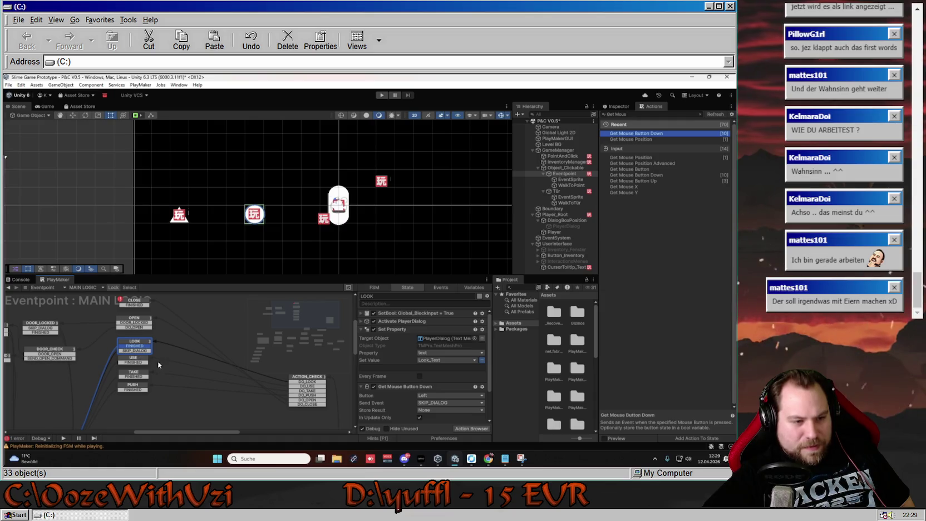
- Review WRONG_ITEM's actions, then return to MOUSE TRACKER and select RESET's Set Fsm String action
mouse_move(142, 410)
mouse_down()
mouse_move(139, 384)
mouse_move(120, 376)
mouse_move(149, 381)
mouse_up()
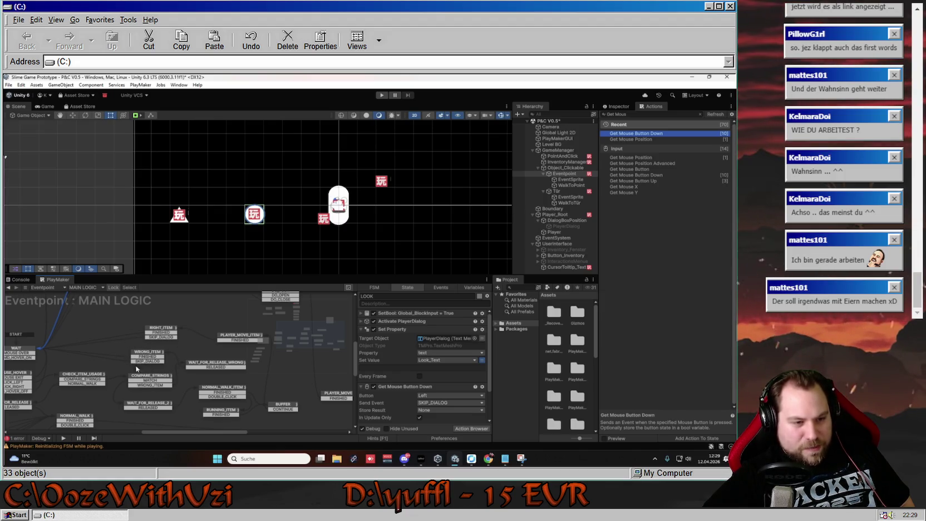
click(157, 357)
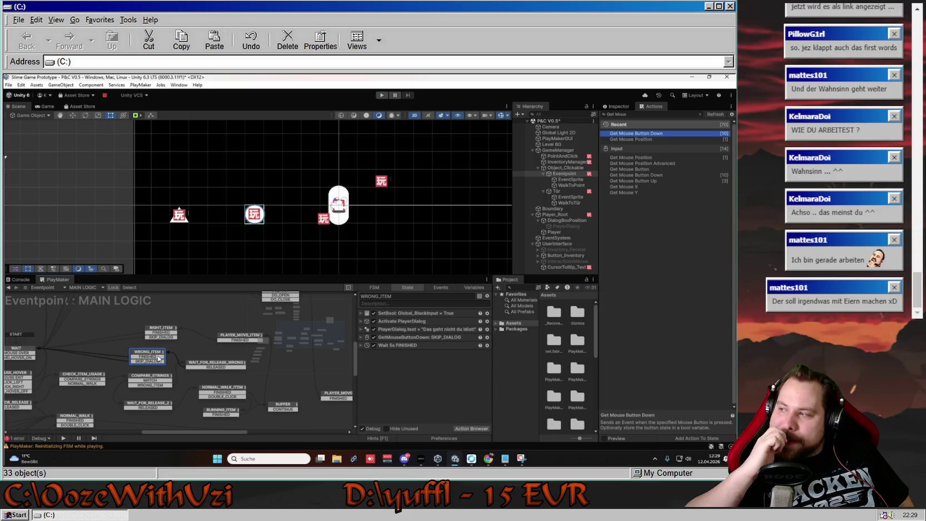
click(86, 287)
click(95, 303)
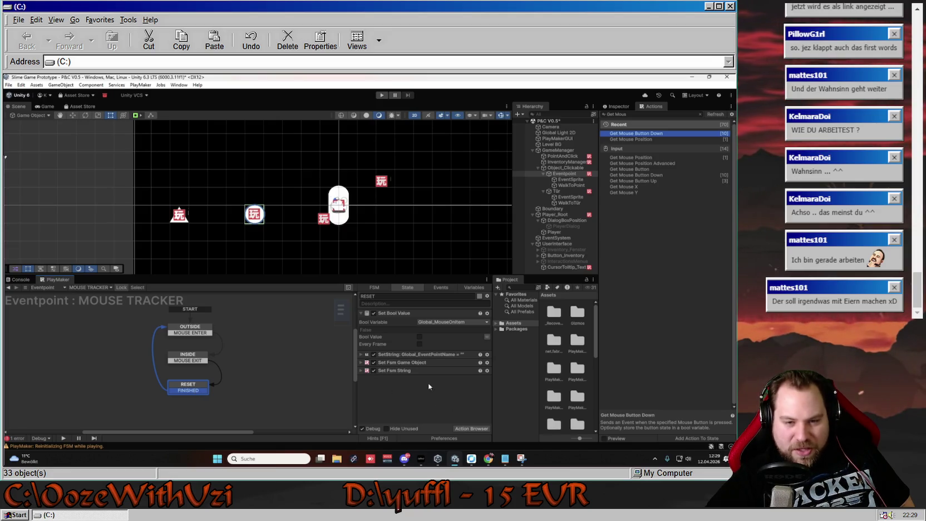
click(401, 371)
- Delete the Set Fsm String and Set Fsm Game Object actions from RESET
key(Delete)
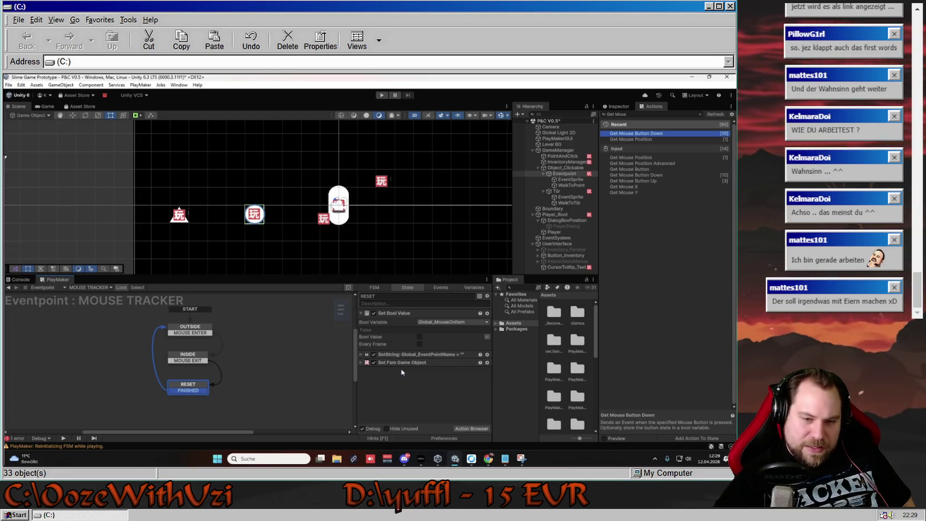
click(395, 363)
key(Delete)
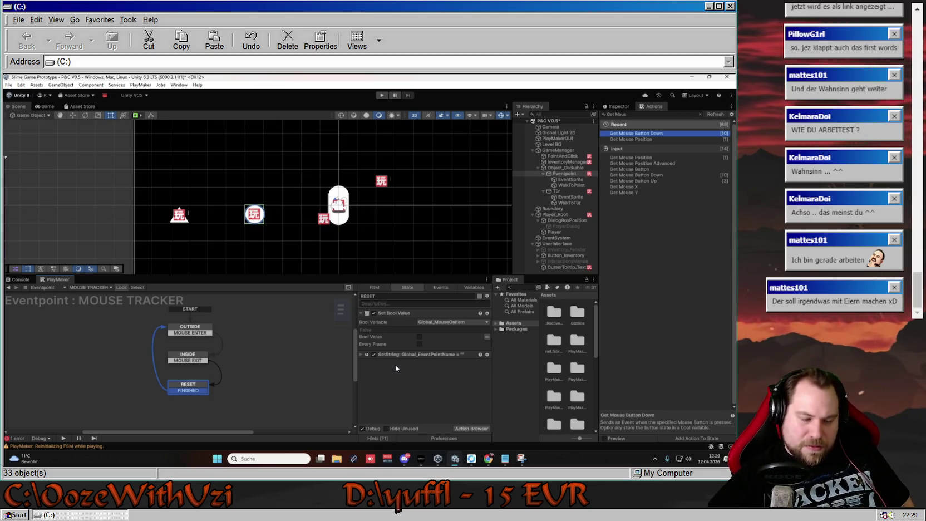
- Reselect the Eventpoint object and start Play mode to test the changes
click(179, 214)
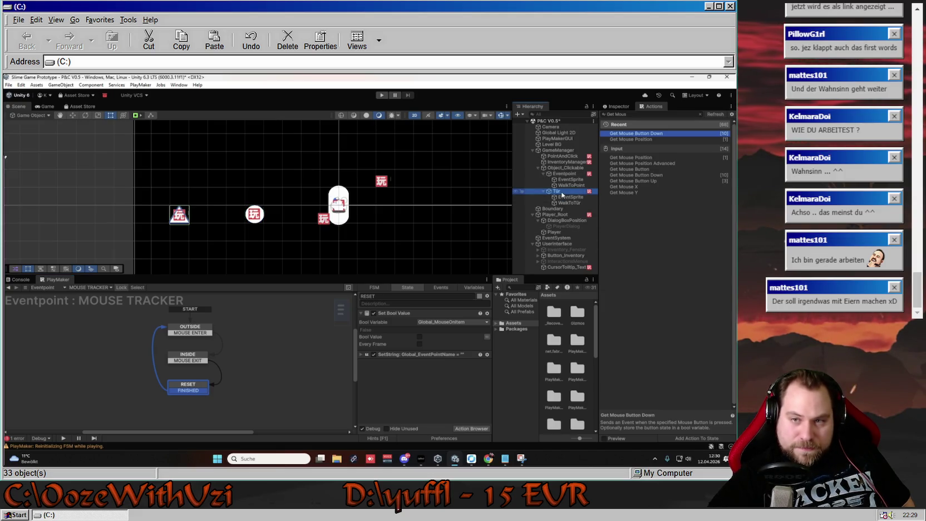
click(567, 173)
click(567, 192)
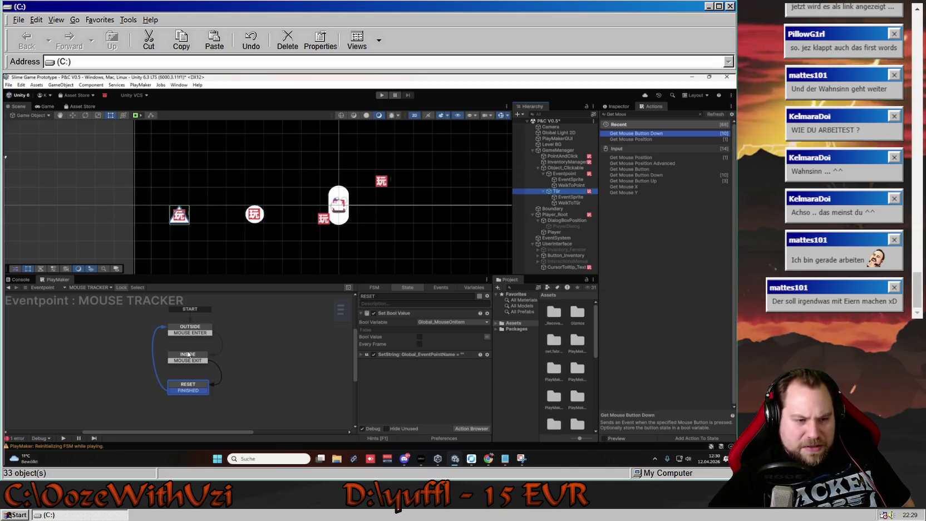
click(185, 392)
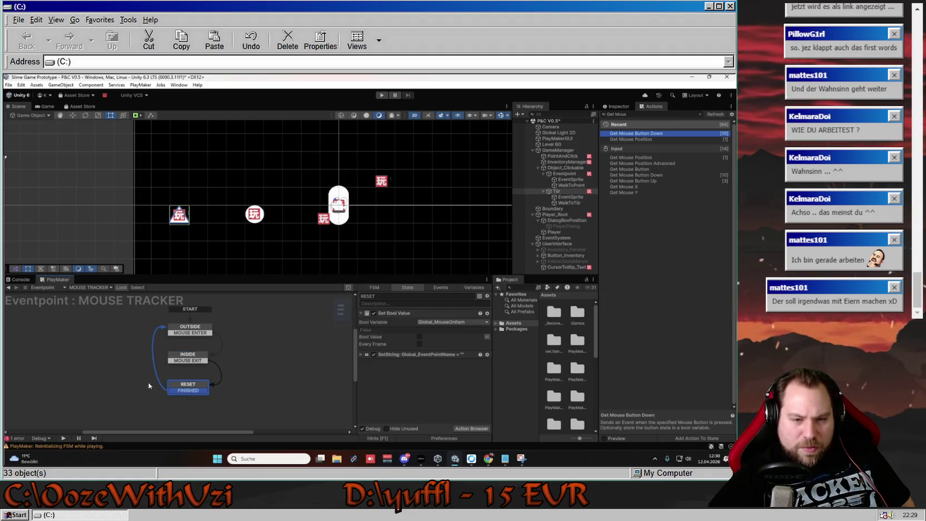
click(564, 173)
click(382, 95)
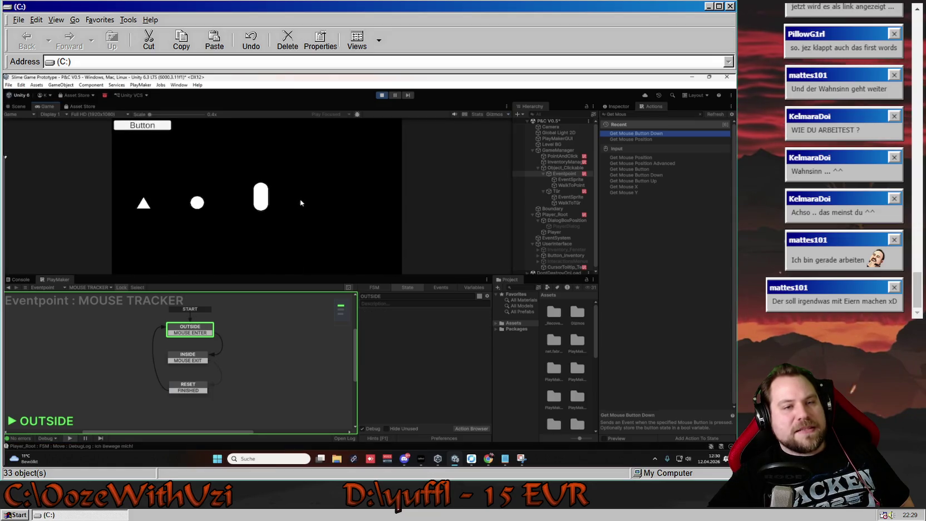
- Walk the player around, click the circle for its Kreis description, then select Tür
click(196, 204)
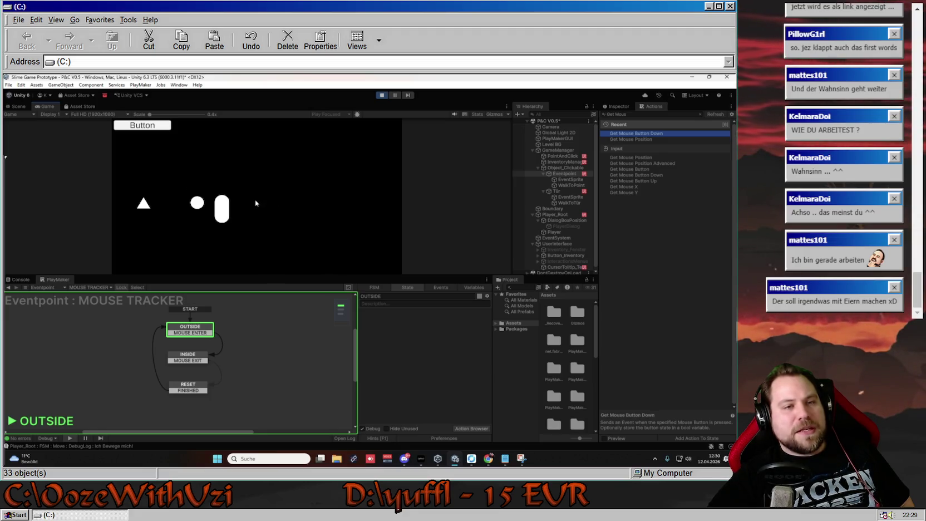
mouse_move(143, 204)
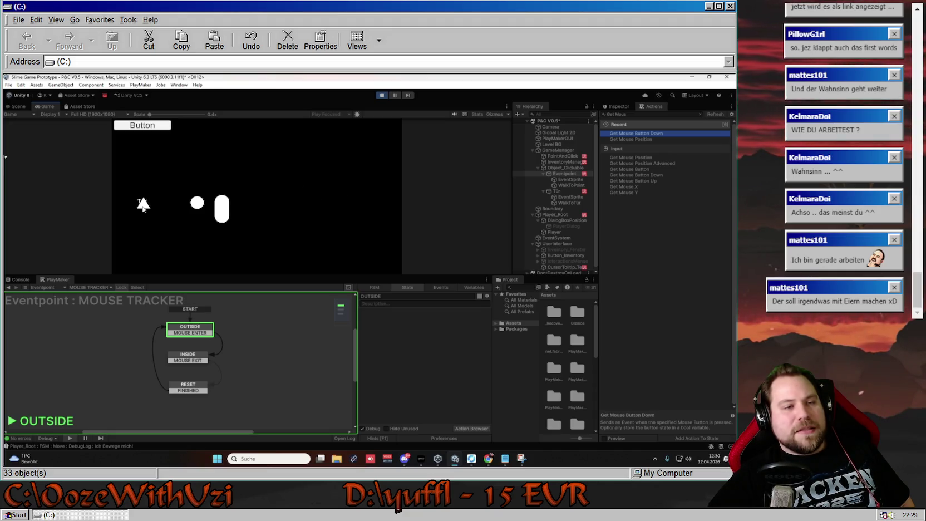
click(196, 203)
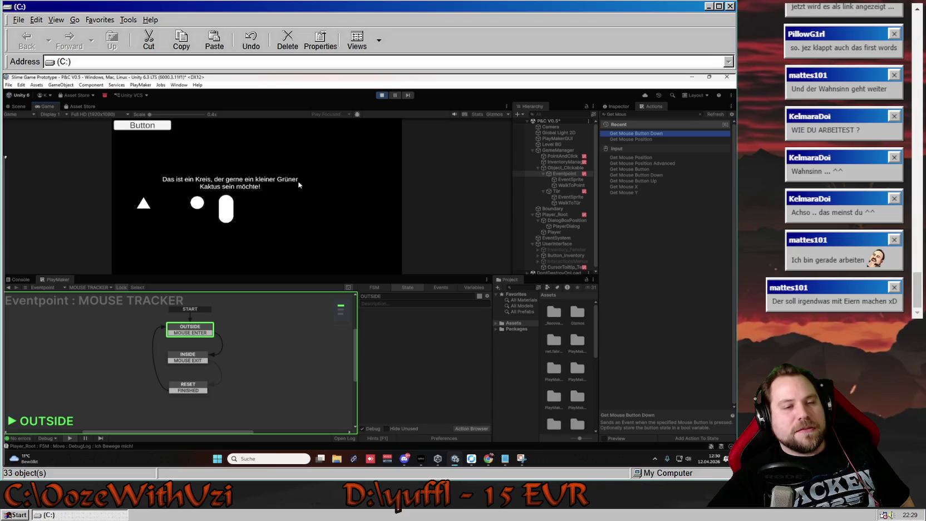
click(329, 190)
click(143, 205)
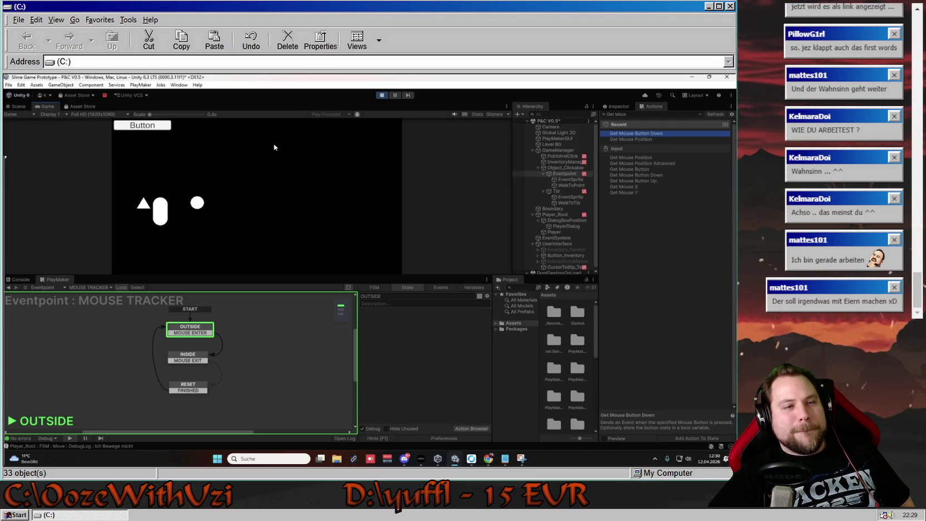
click(143, 204)
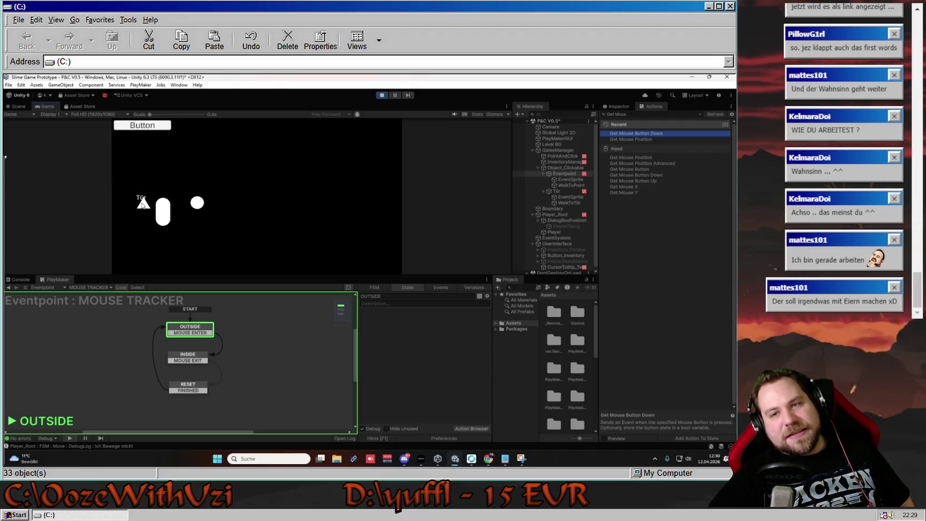
click(557, 192)
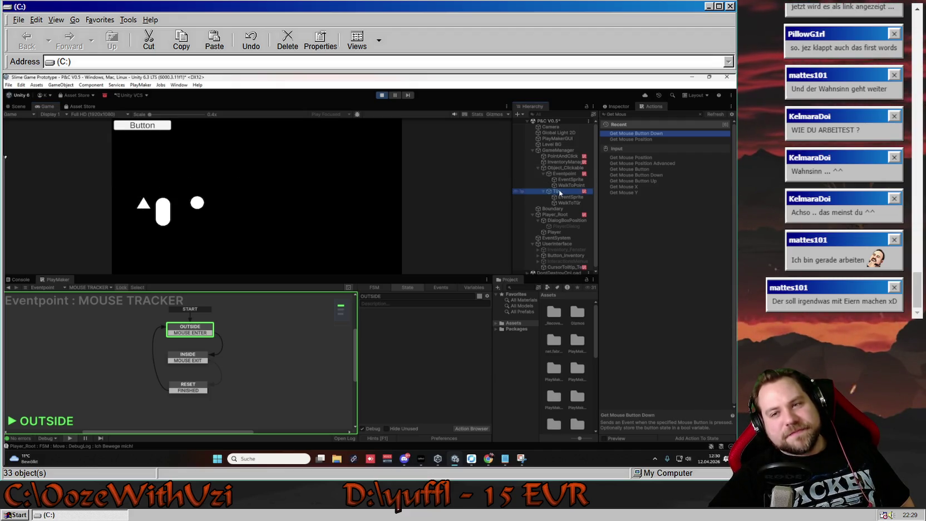
- Walk the player around and click the circle twice to show its description
click(126, 288)
click(246, 192)
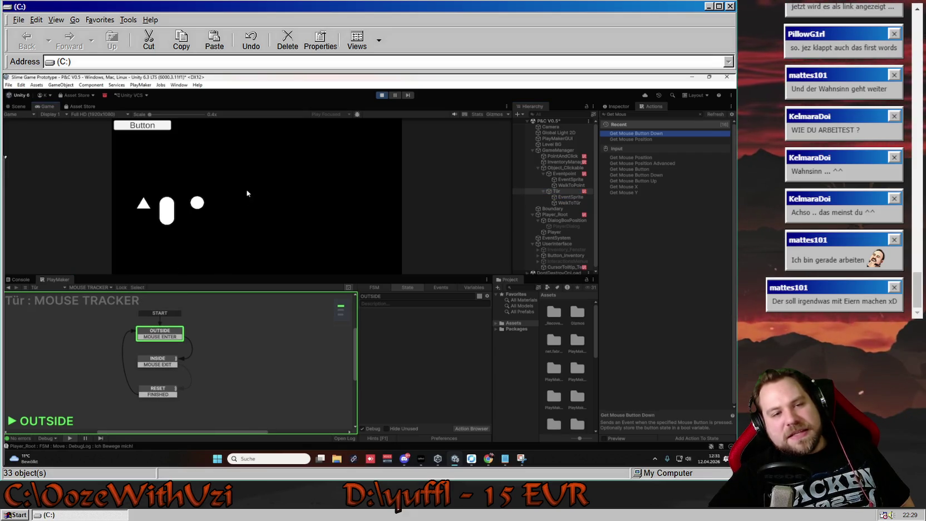
click(197, 203)
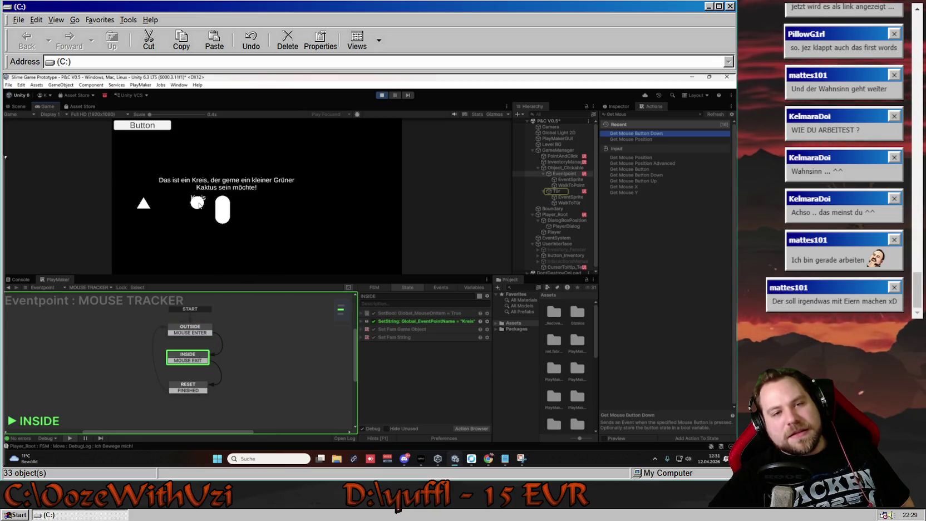
click(307, 193)
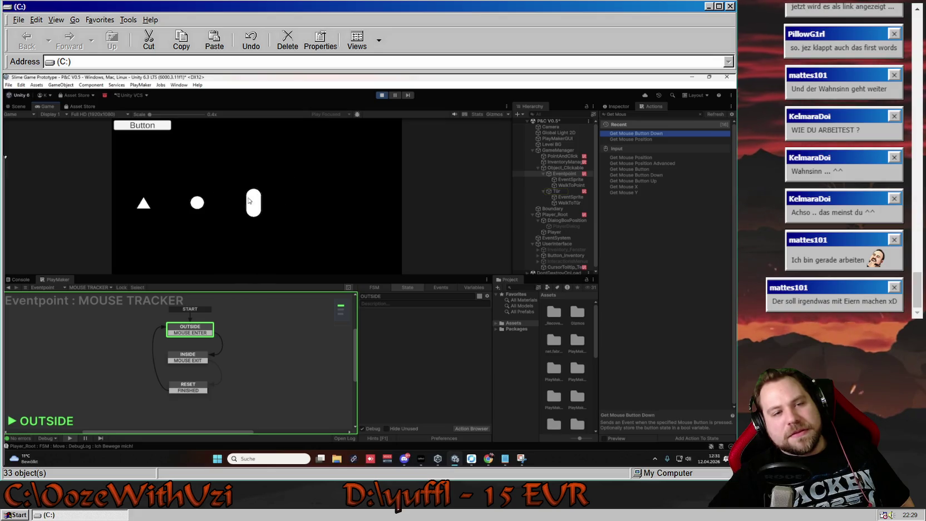
click(197, 203)
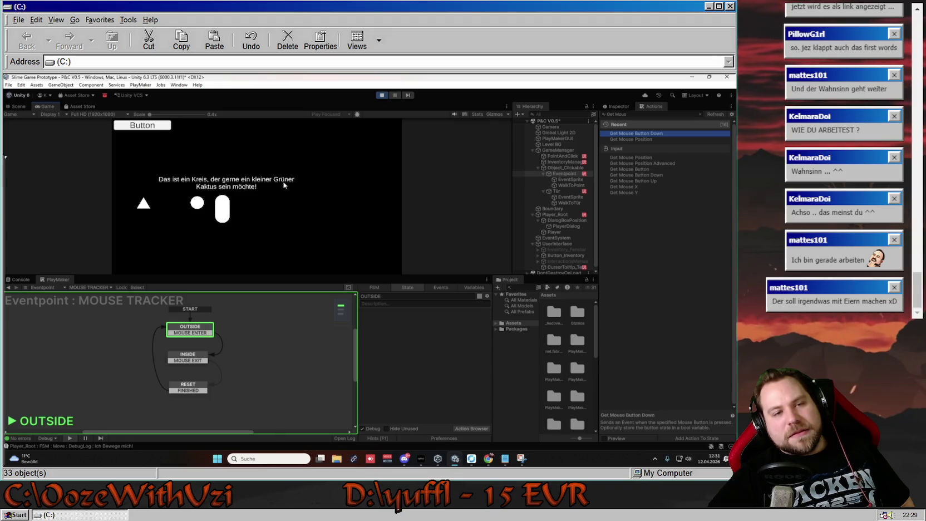
click(328, 199)
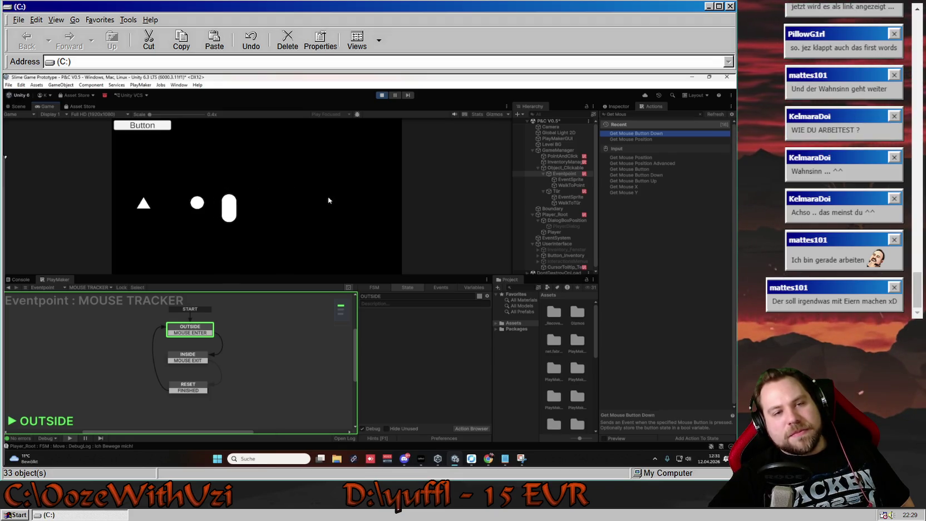
- Click the triangle door for its dreieckige Tür text, then view Tür's RESET actions
click(143, 203)
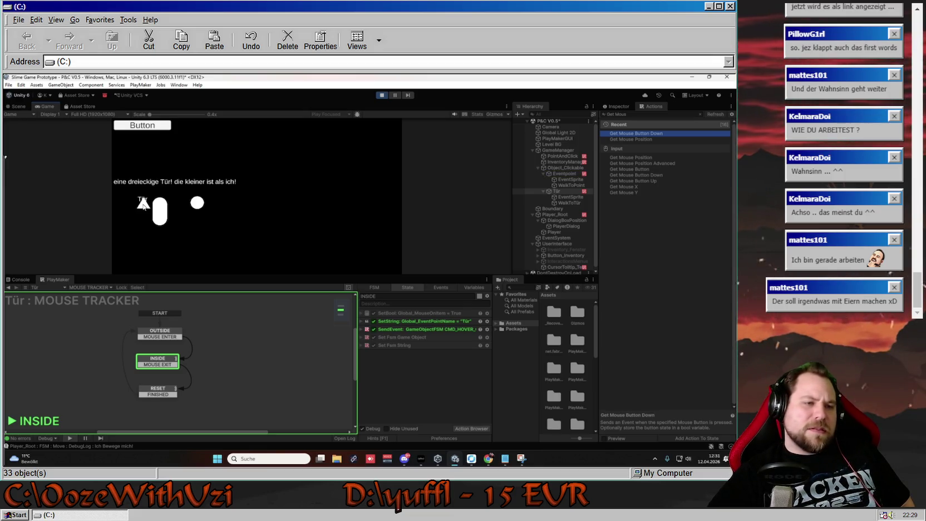
click(301, 195)
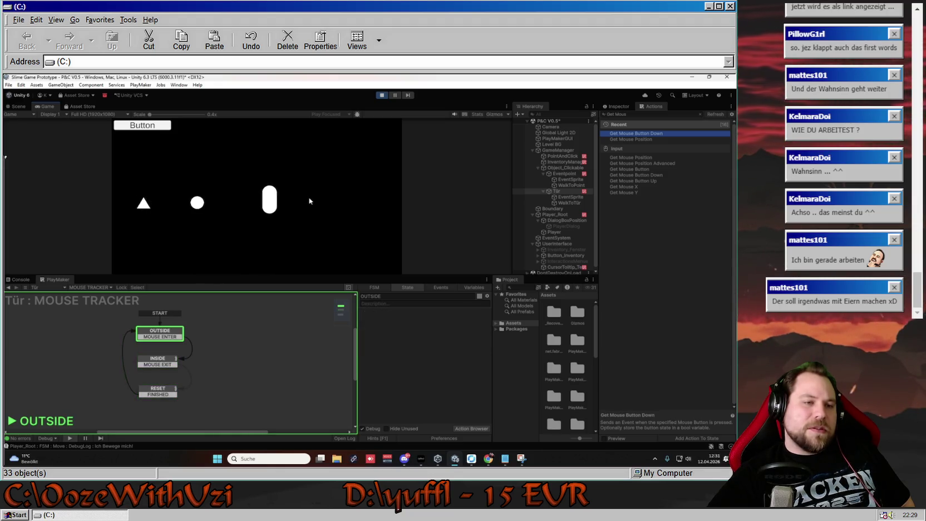
click(149, 196)
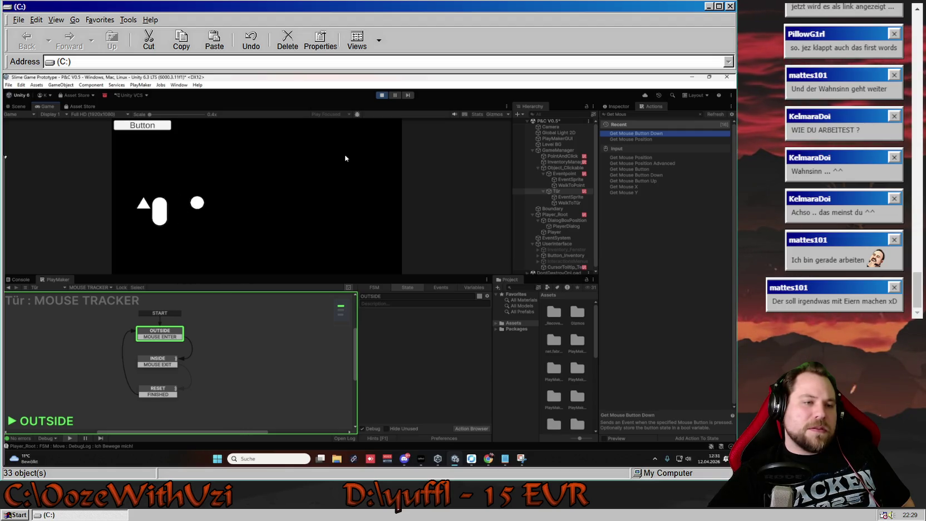
click(153, 390)
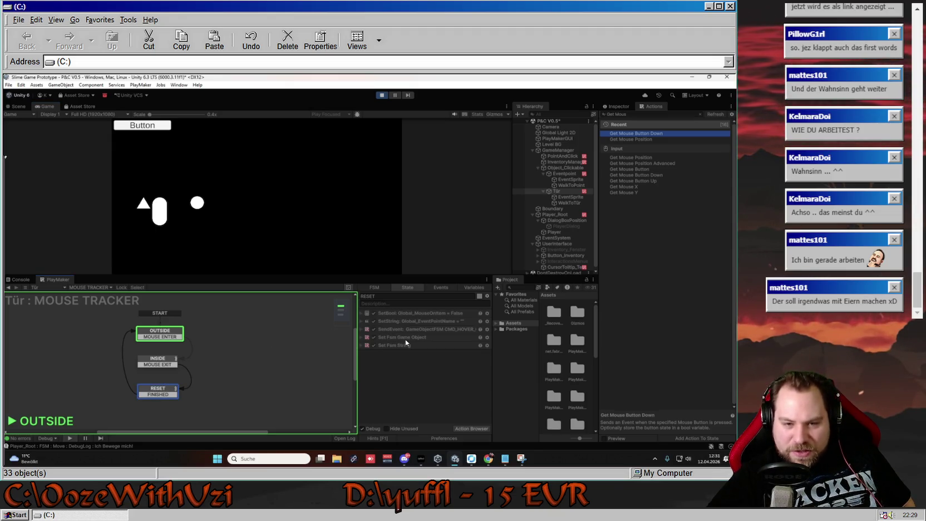
- Stop the game and review the Eventpoint MOUSE TRACKER states' actions
click(381, 95)
click(564, 174)
click(189, 358)
click(188, 386)
click(193, 346)
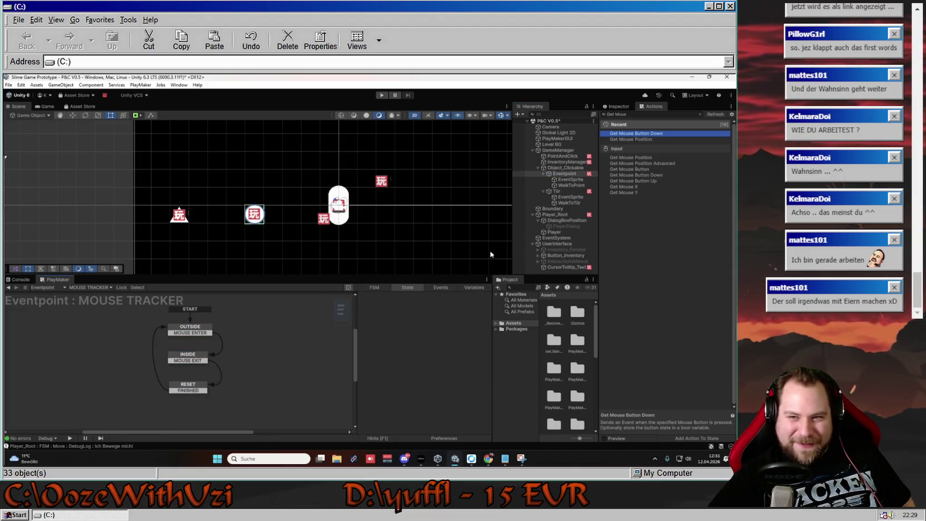
- Delete Set Fsm String and Set Fsm Game Object from Tür's RESET state
click(556, 191)
click(155, 360)
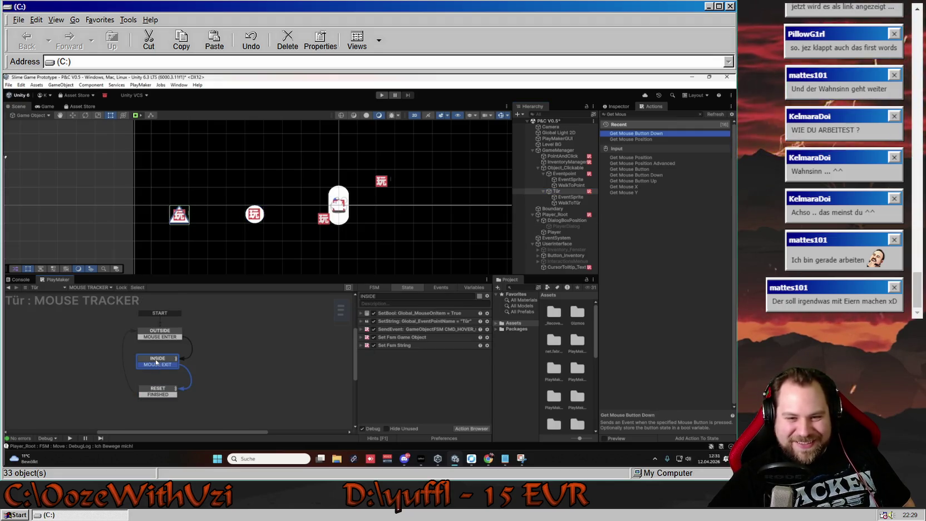
click(163, 395)
click(410, 345)
key(Delete)
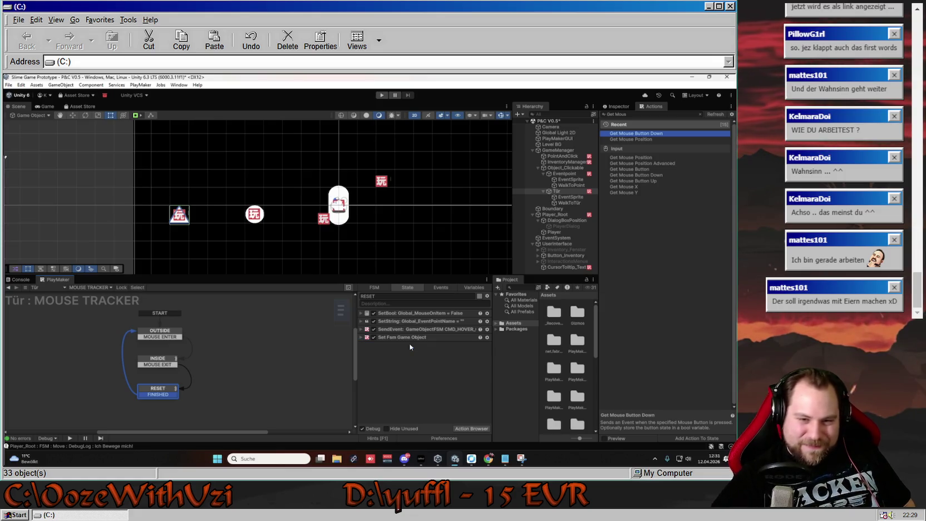
click(405, 338)
key(Delete)
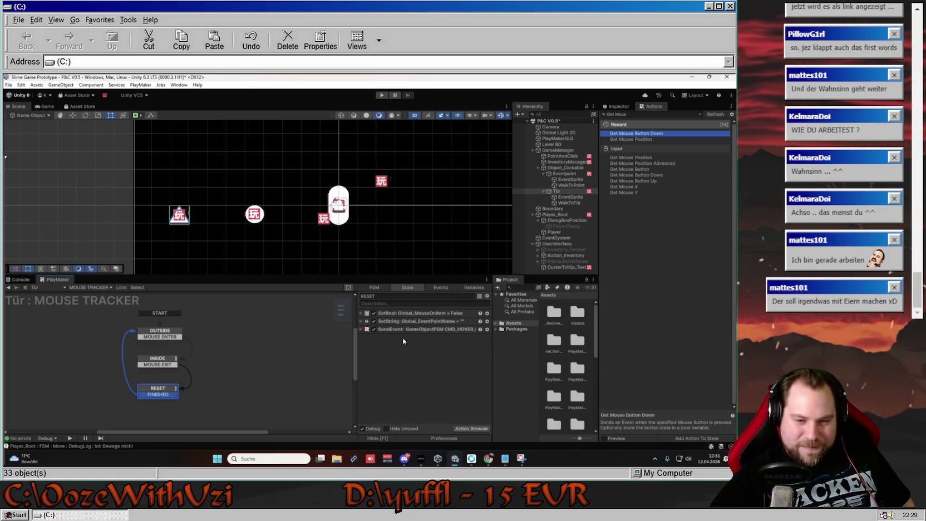
click(162, 359)
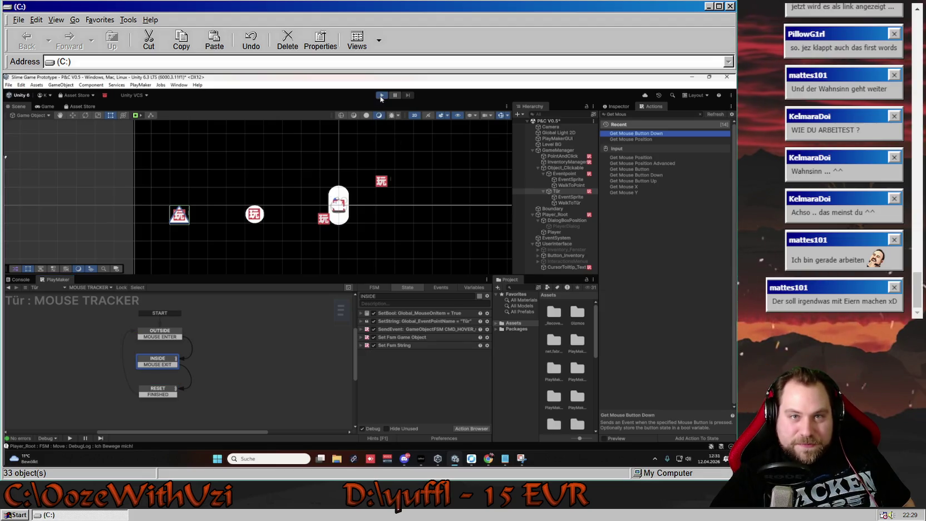
- Run the game, test walking to and clicking the triangle door, then stop play
click(381, 95)
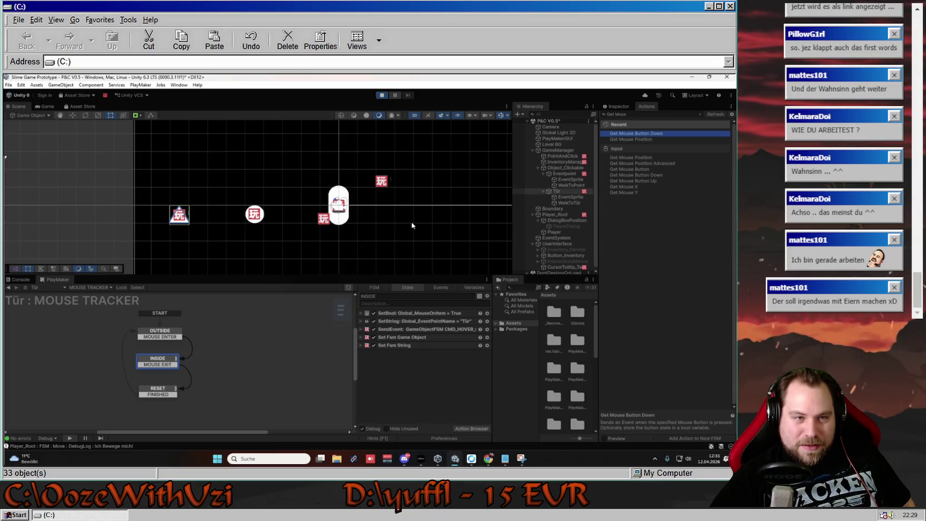
click(350, 206)
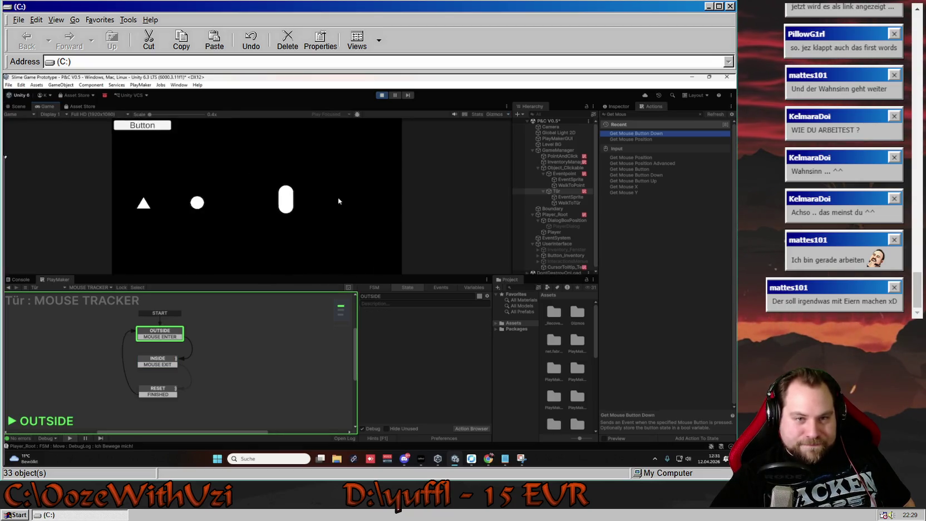
click(143, 203)
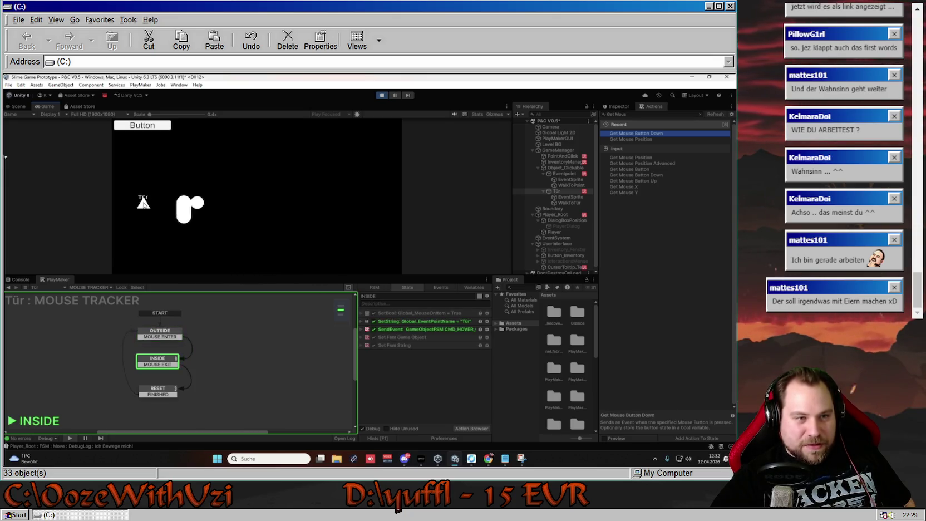
click(307, 191)
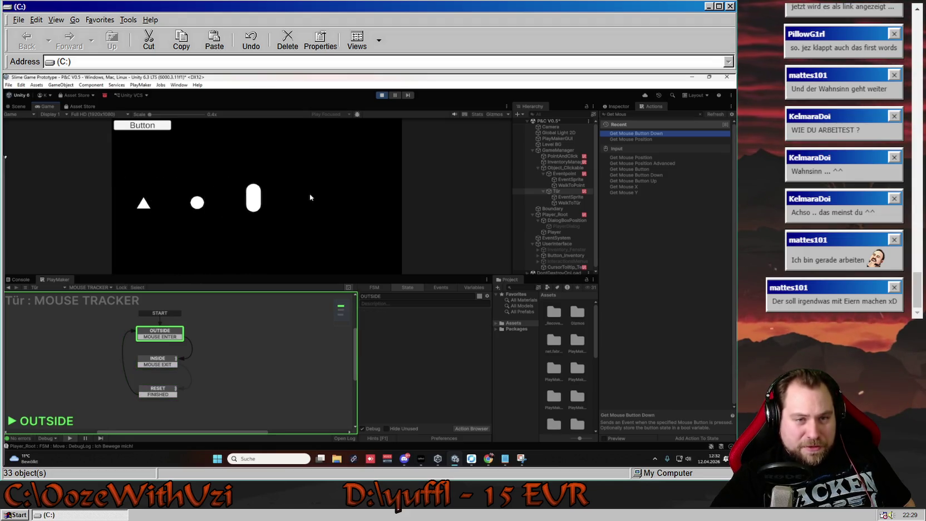
click(142, 204)
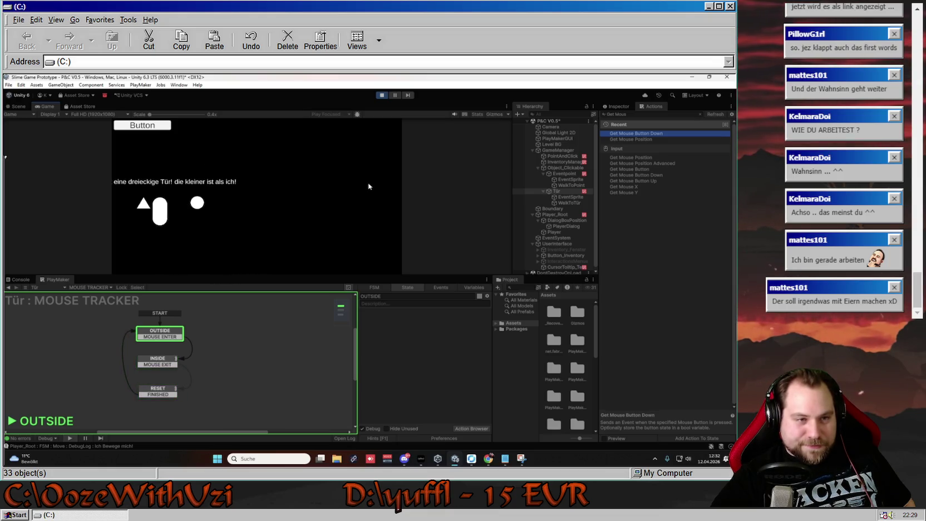
click(291, 193)
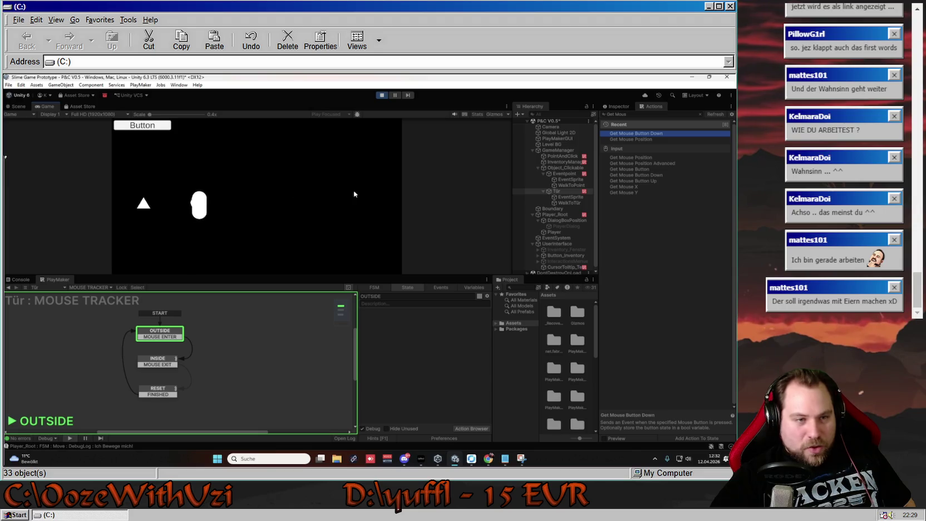
click(142, 203)
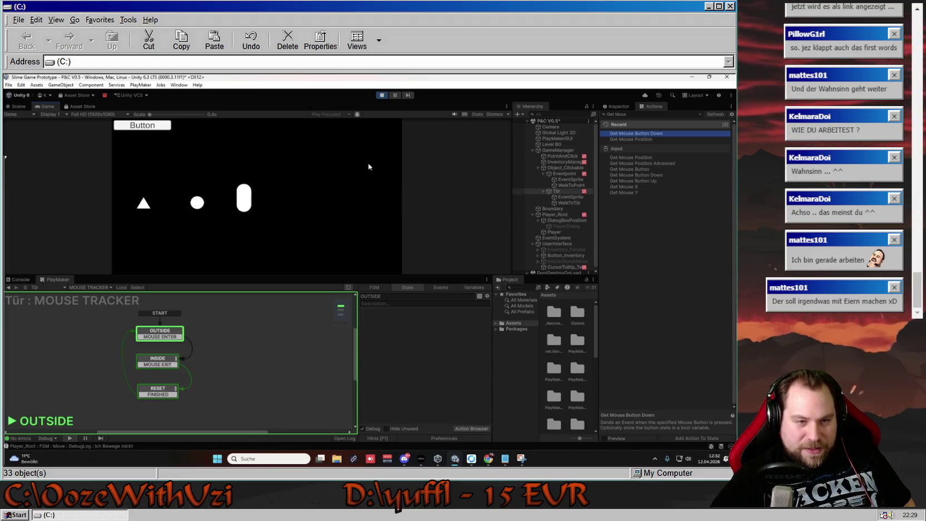
click(281, 189)
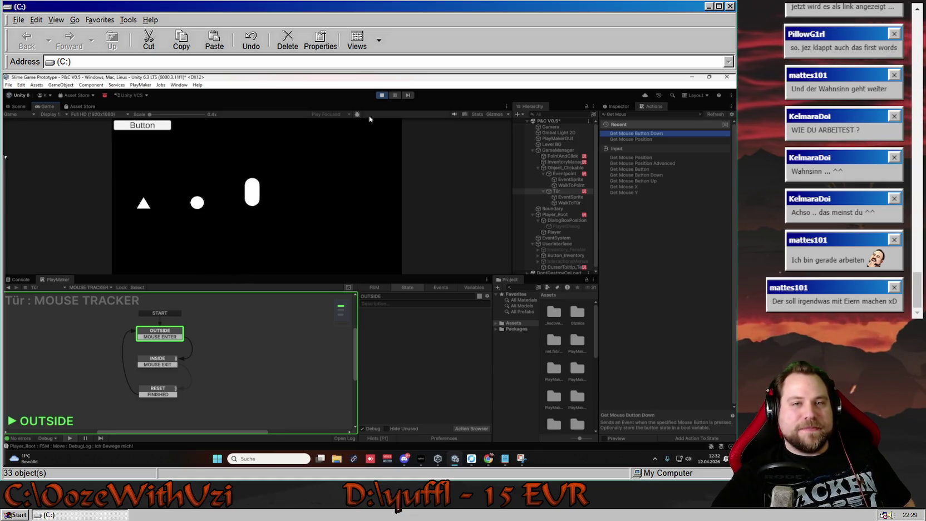
click(382, 94)
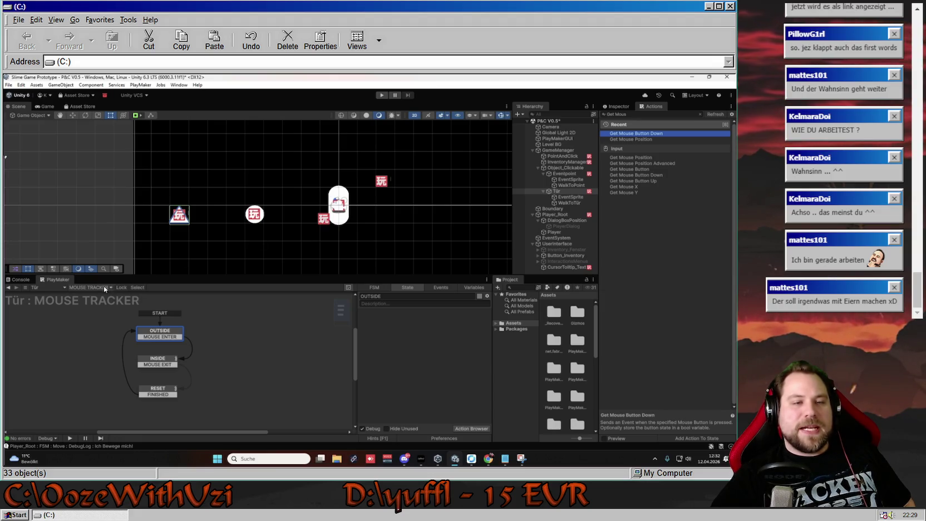
- Select Eventpoint and switch its FSM to MAIN LOGIC
click(567, 173)
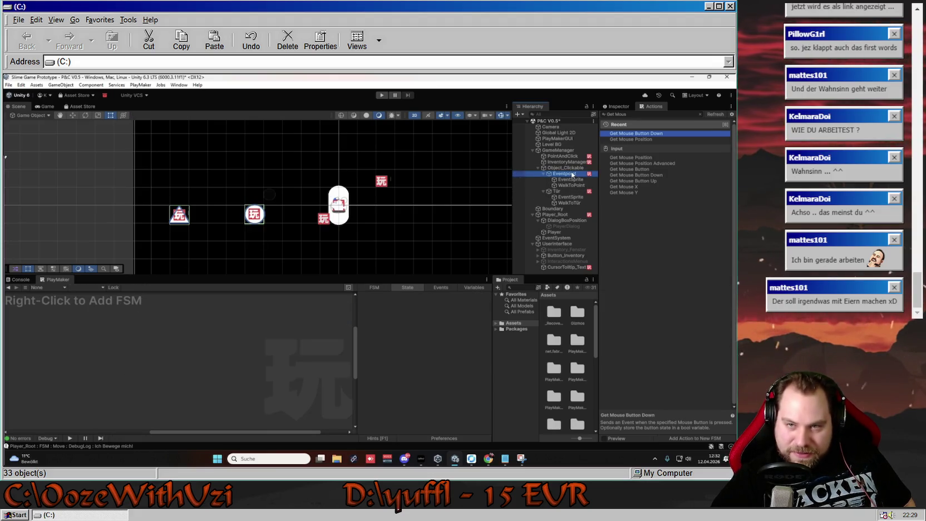
click(100, 288)
click(89, 295)
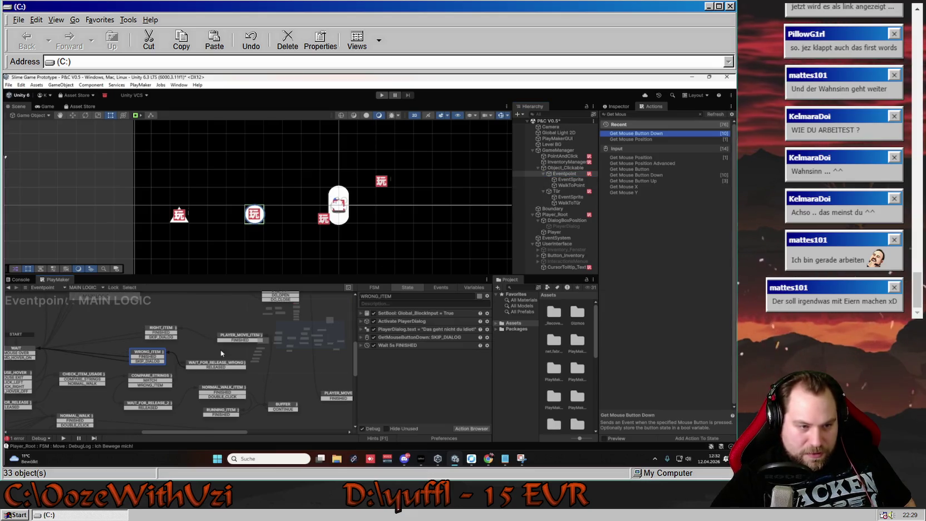
- Pan the MAIN LOGIC graph and open COMPARE_STRINGS to see its Schluessel comparison
drag(175, 376, 219, 364)
drag(206, 357, 210, 360)
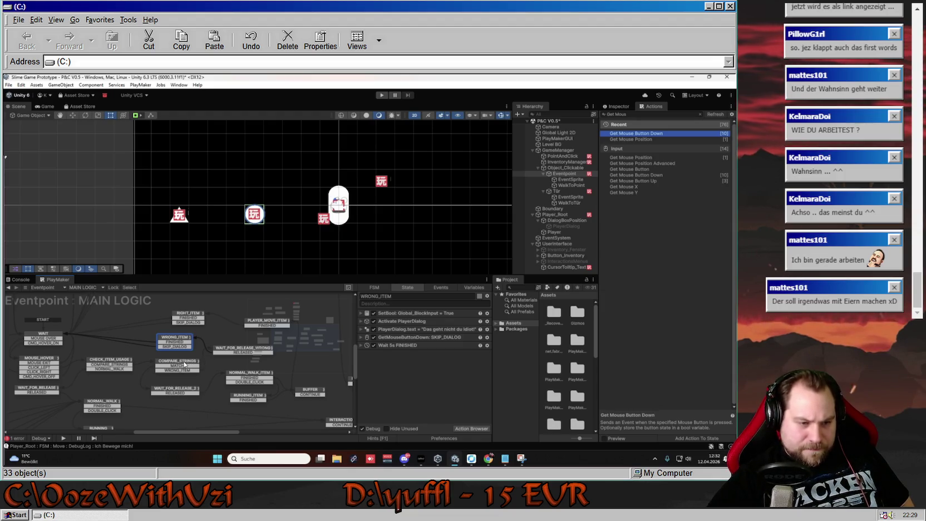
click(184, 364)
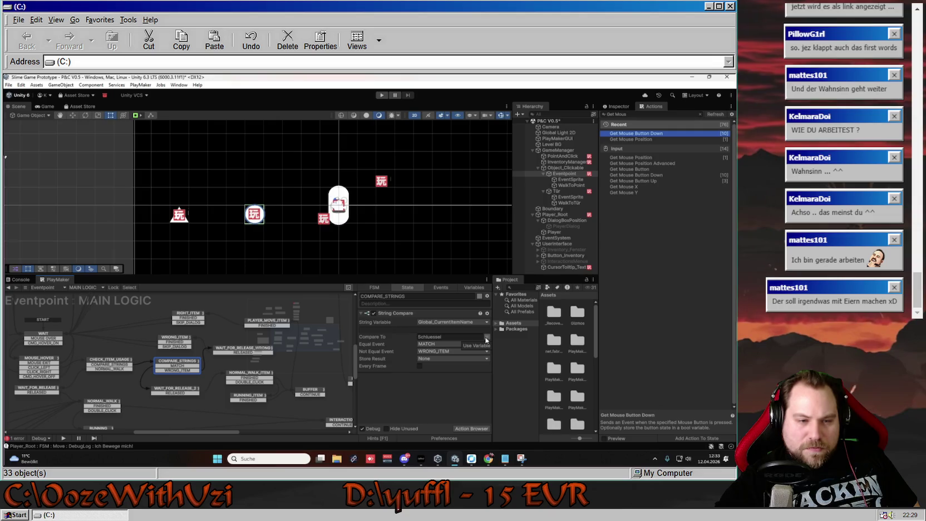
- Switch Compare To to a variable and browse the FSM's variables like MousePos and WalkToPoint
click(486, 337)
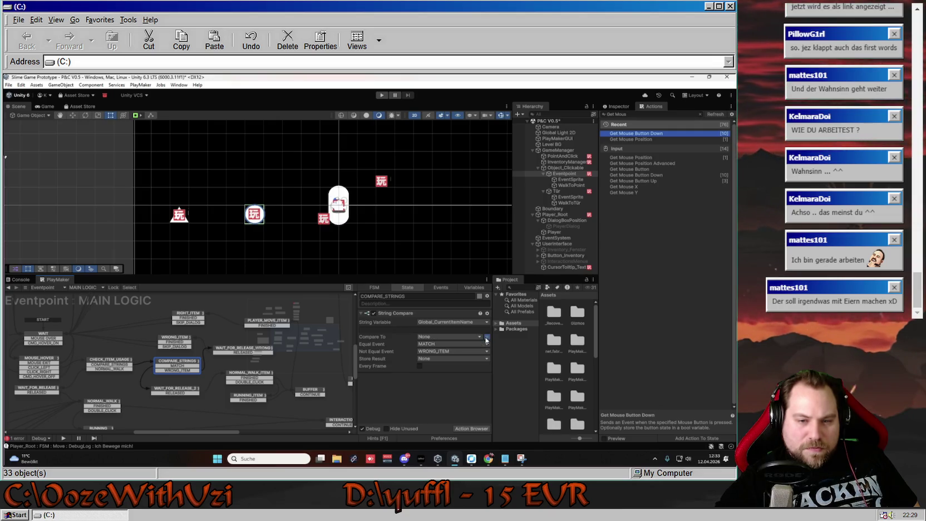
click(468, 287)
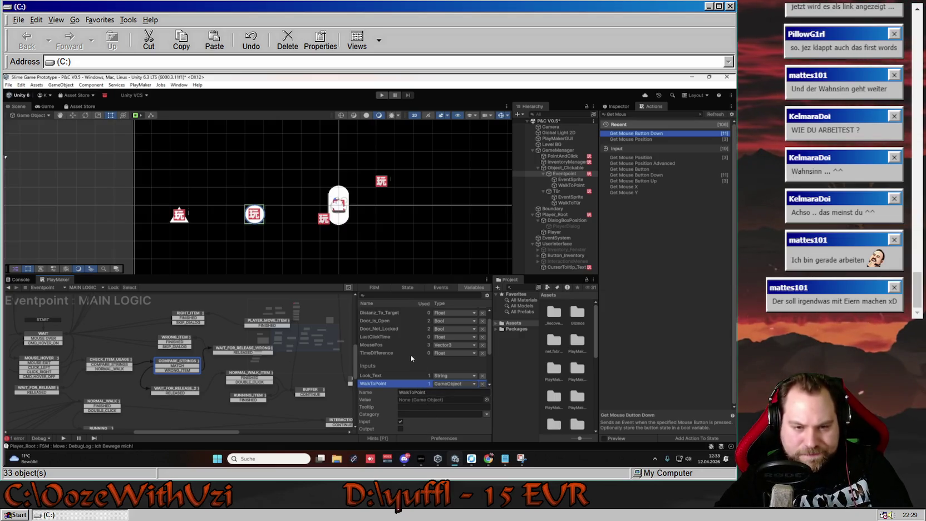
scroll(411, 363, up, 1)
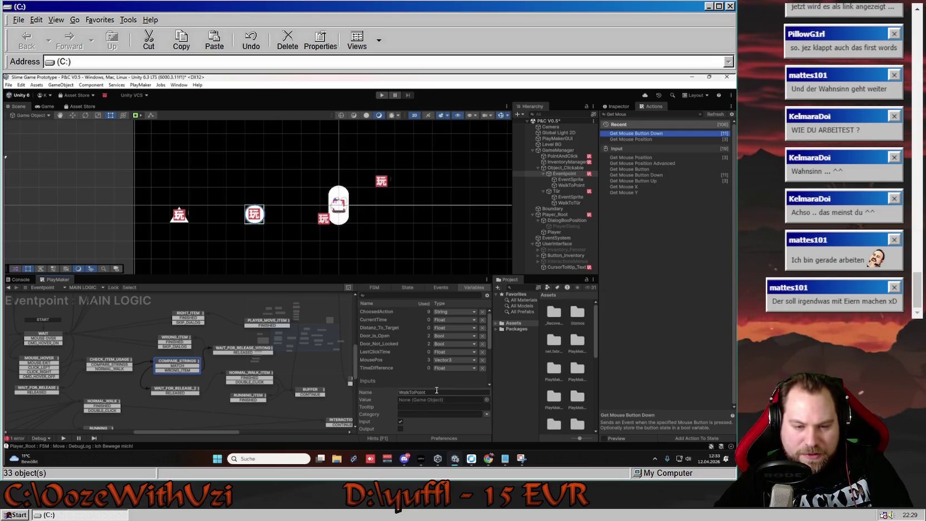
click(423, 294)
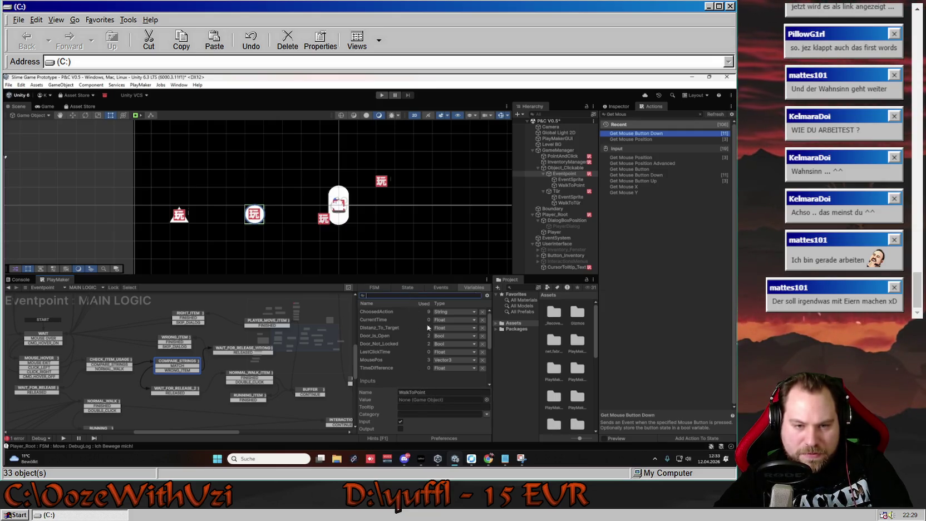
right_click(416, 375)
click(402, 376)
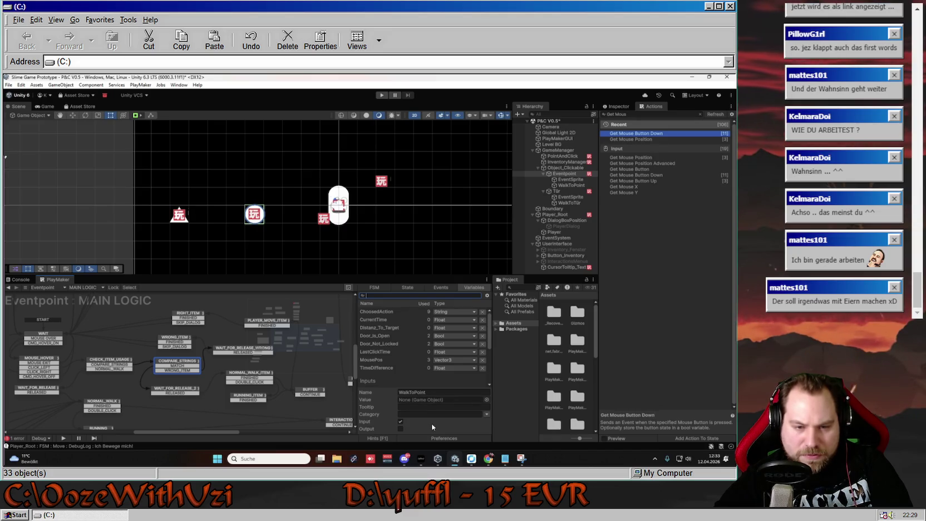
click(403, 360)
click(395, 295)
scroll(445, 346, down, 3)
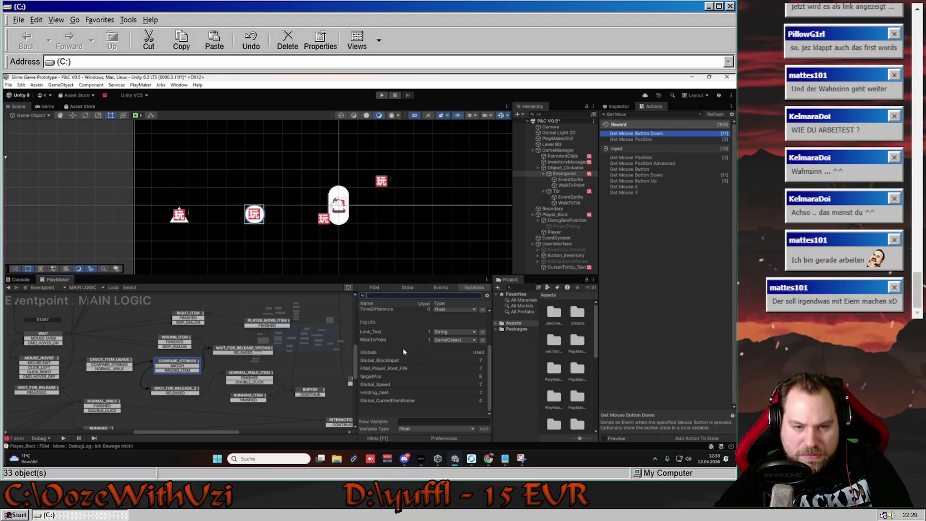
click(395, 339)
scroll(393, 345, up, 3)
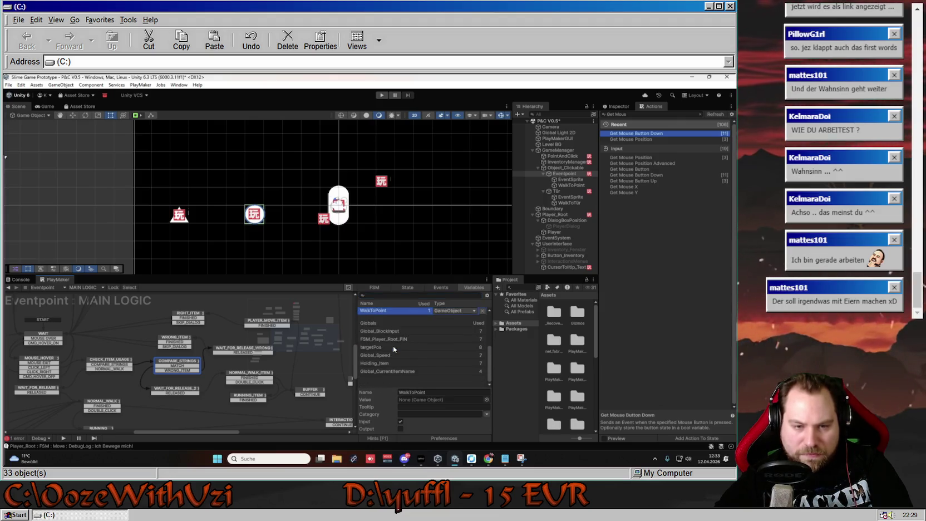
scroll(403, 344, up, 1)
- Set COMPARE_STRINGS to compare the item name against the Right_Item variable
click(439, 421)
click(436, 428)
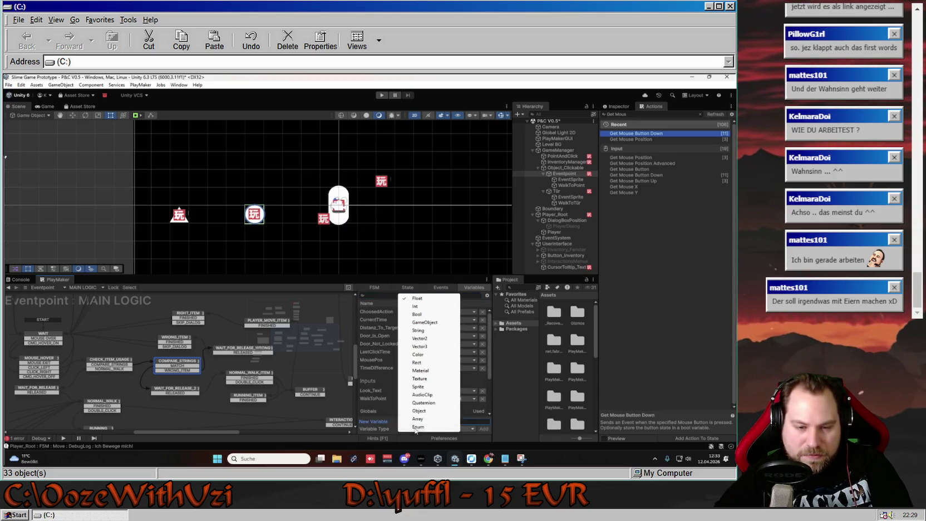
click(424, 322)
click(186, 365)
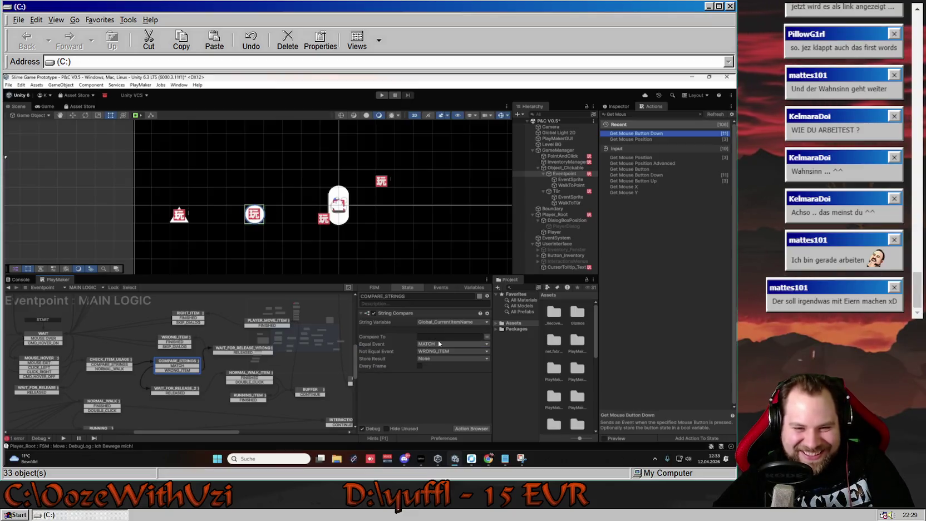
click(487, 338)
click(467, 374)
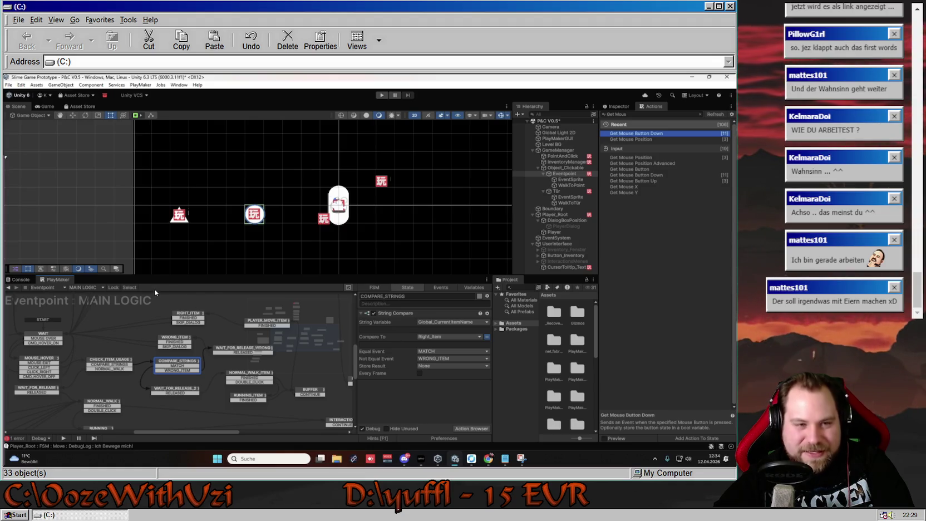
- Switch to the MOUSE TRACKER FSM and inspect the INSIDE state's actions
click(84, 288)
click(95, 305)
click(186, 356)
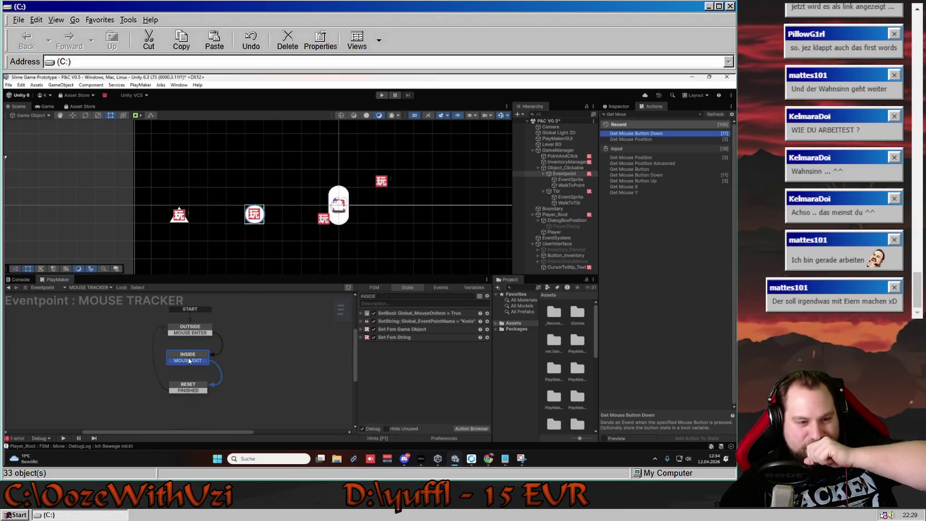
- Duplicate INSIDE's Set Fsm String action, retarget the copy to Right_Item, and clear its Set Value
click(398, 337)
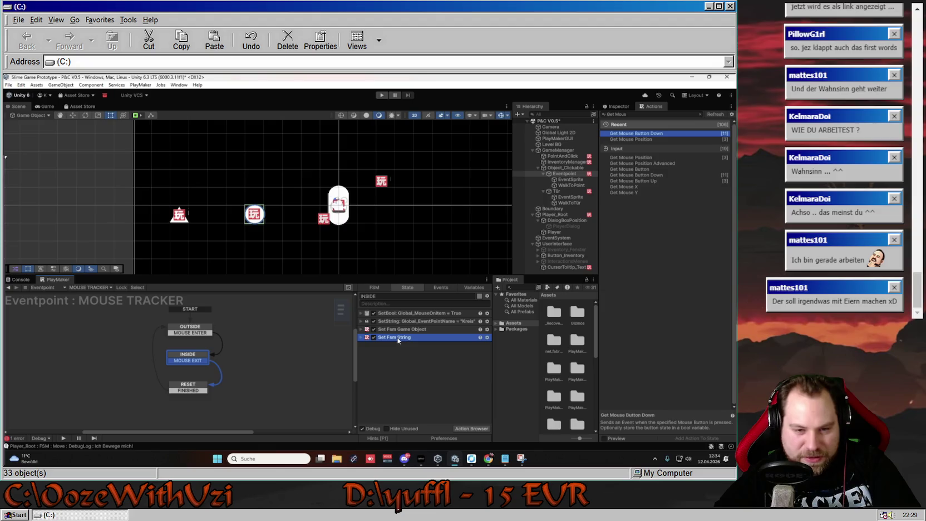
key(ctrl+c)
key(ctrl+v)
click(360, 345)
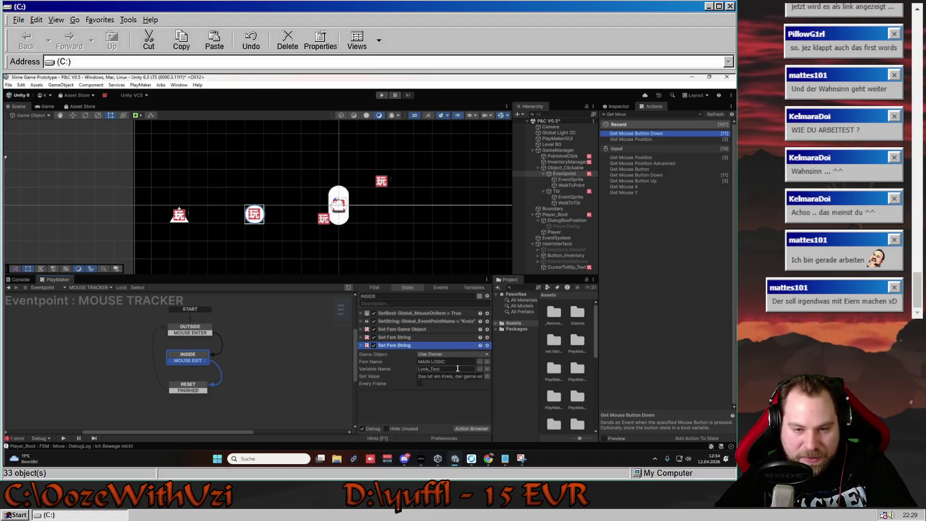
click(480, 369)
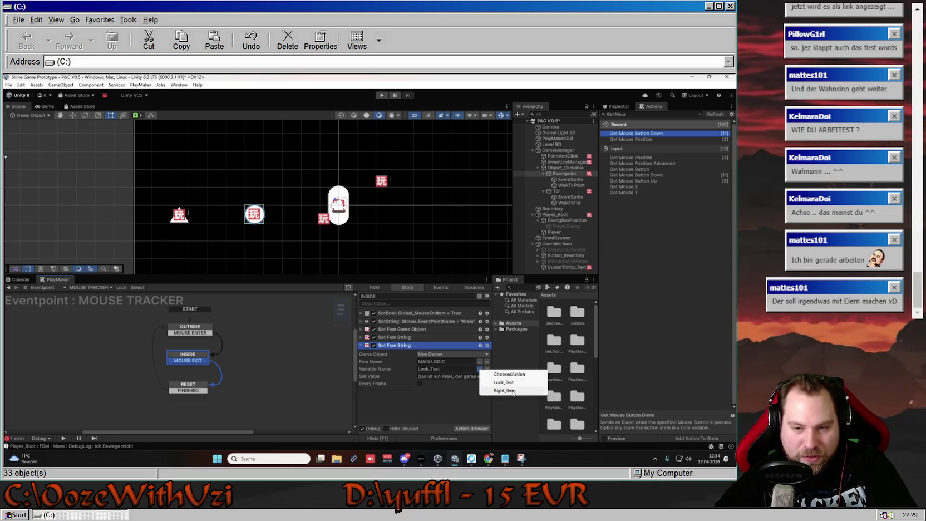
click(492, 389)
click(425, 375)
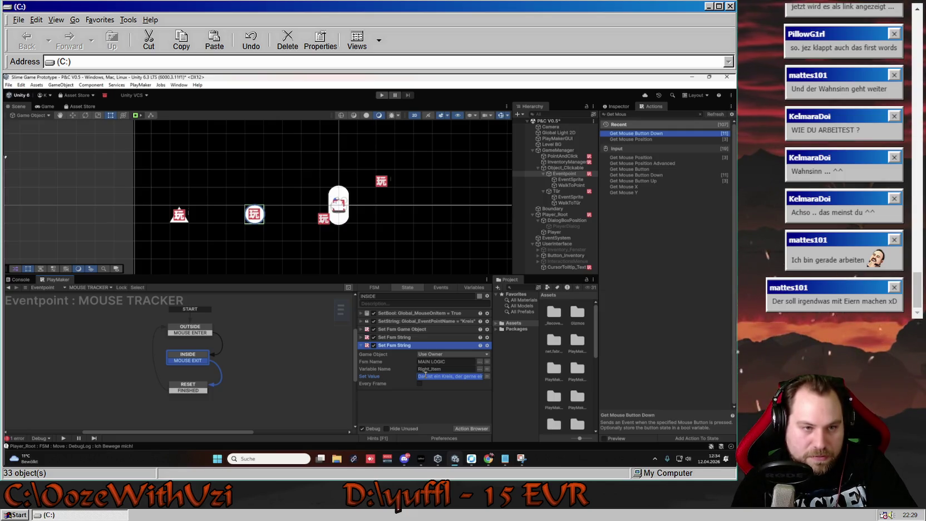
key(BackSpace)
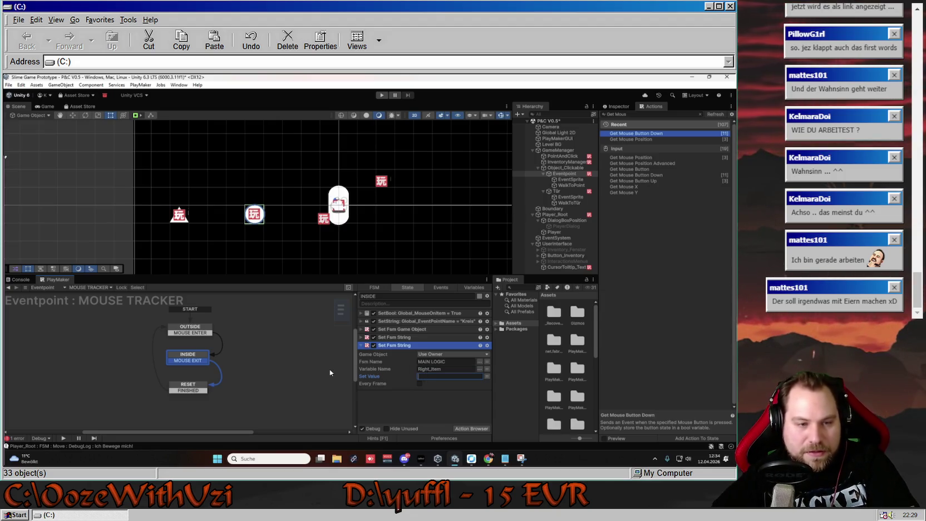
click(291, 360)
click(189, 359)
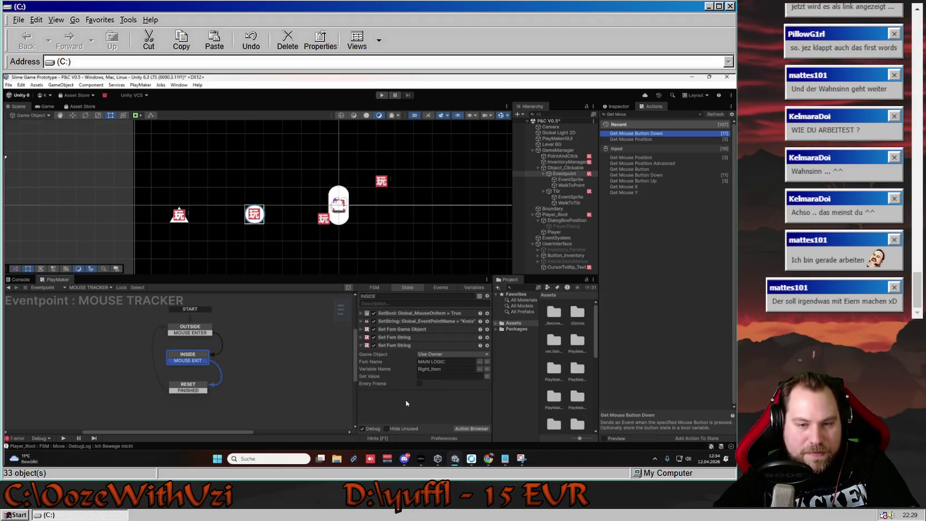
click(270, 346)
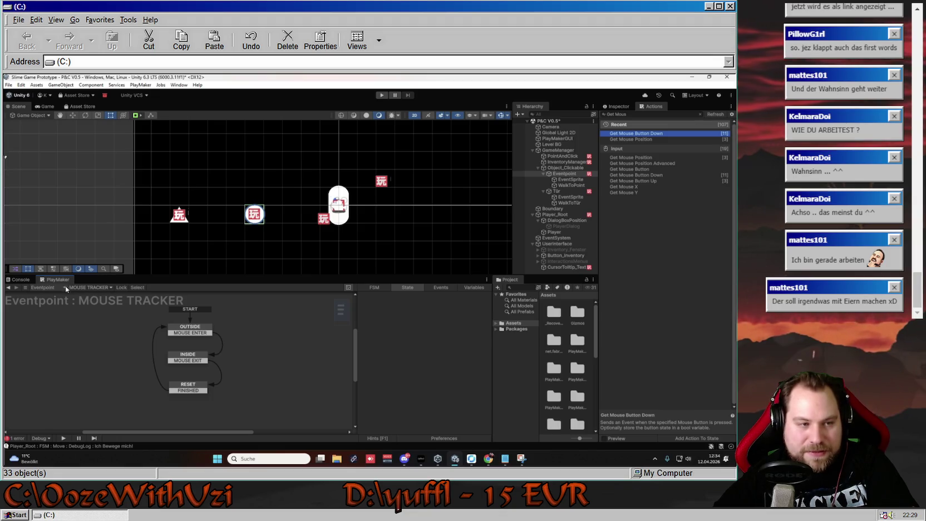
- Switch Eventpoint back to the MAIN LOGIC FSM and inspect the CHECK_ITEM_USAGE bool test
click(110, 286)
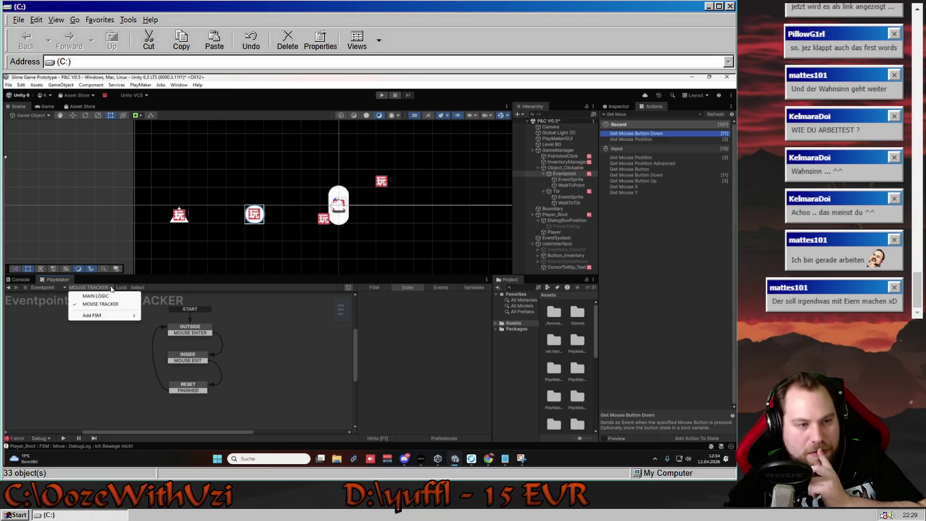
click(101, 296)
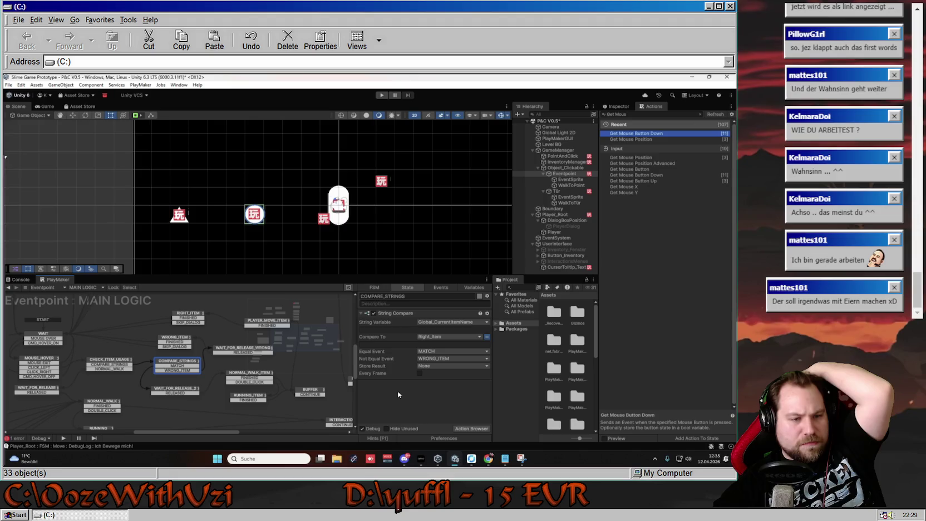
click(112, 362)
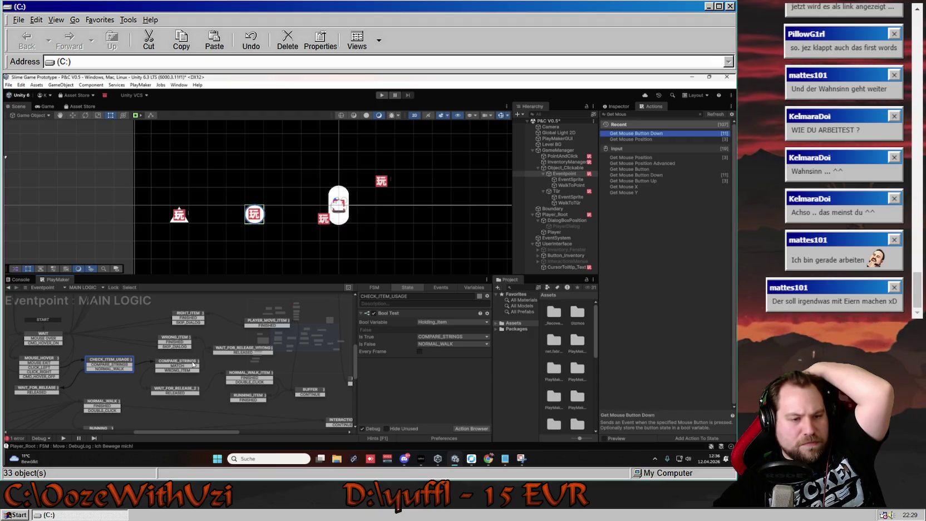
- Review COMPARE_STRINGS, WRONG_ITEM and CHECK_ITEM_USAGE, then switch Eventpoint to the MOUSE TRACKER FSM
click(193, 364)
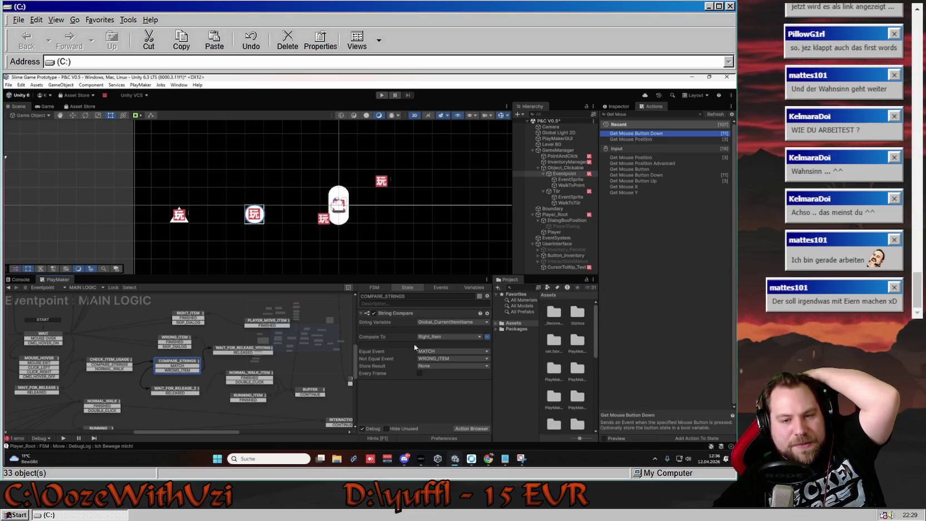
click(180, 343)
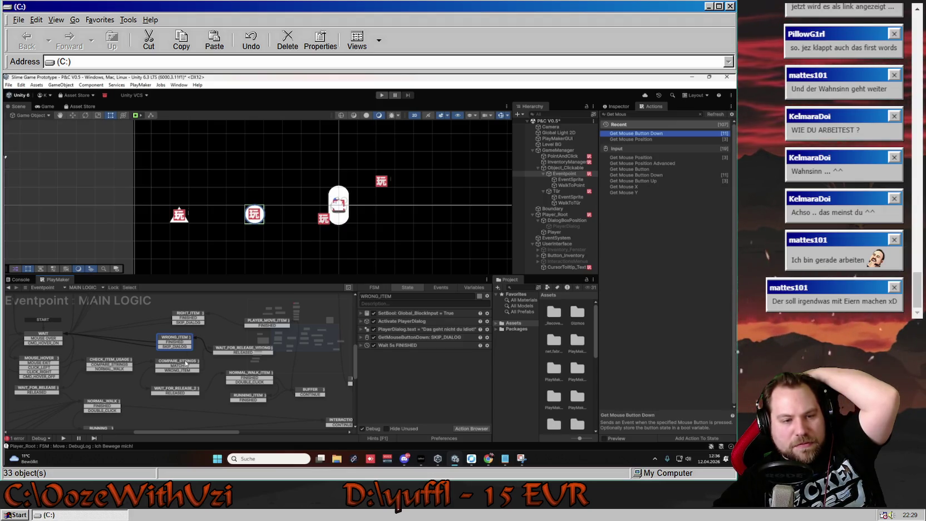
click(185, 363)
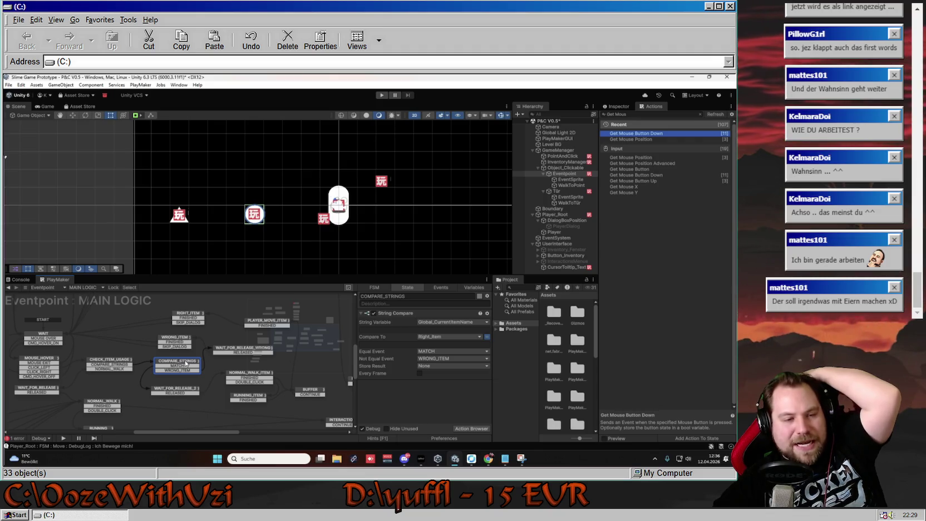
click(186, 339)
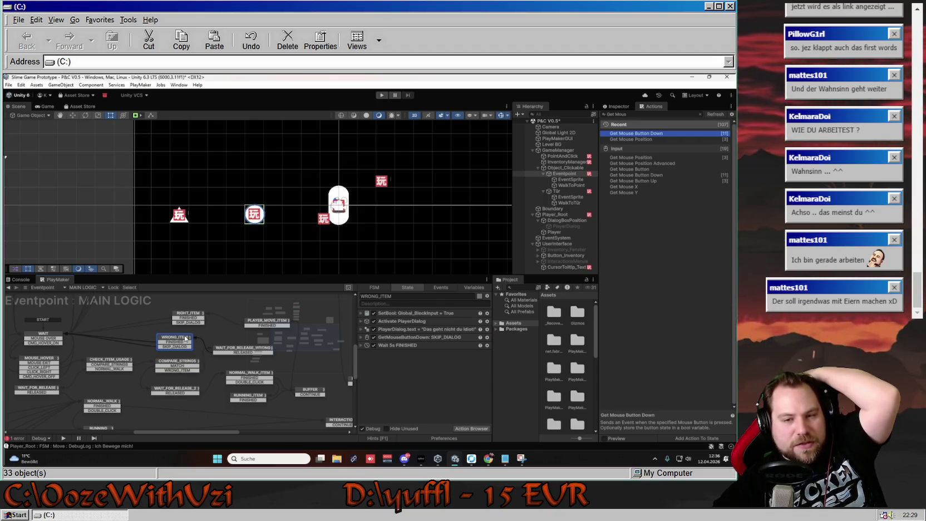
click(185, 365)
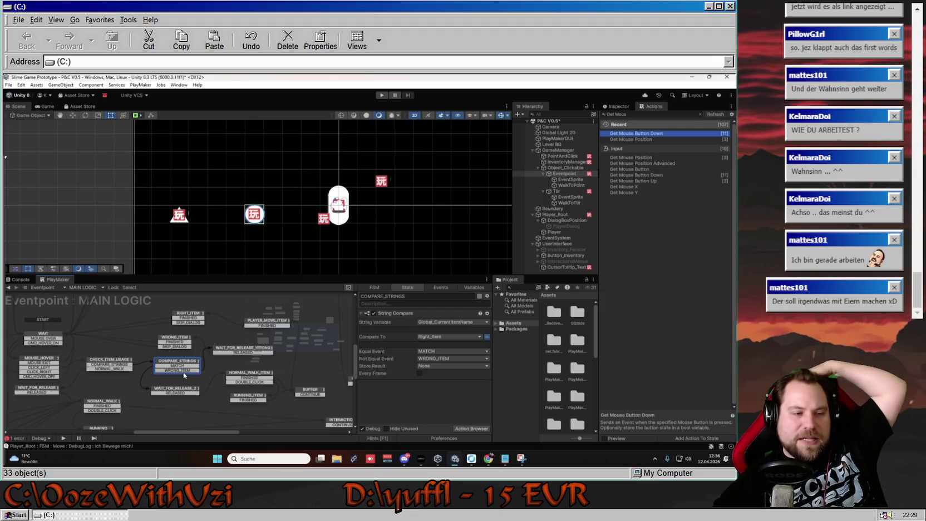
click(119, 362)
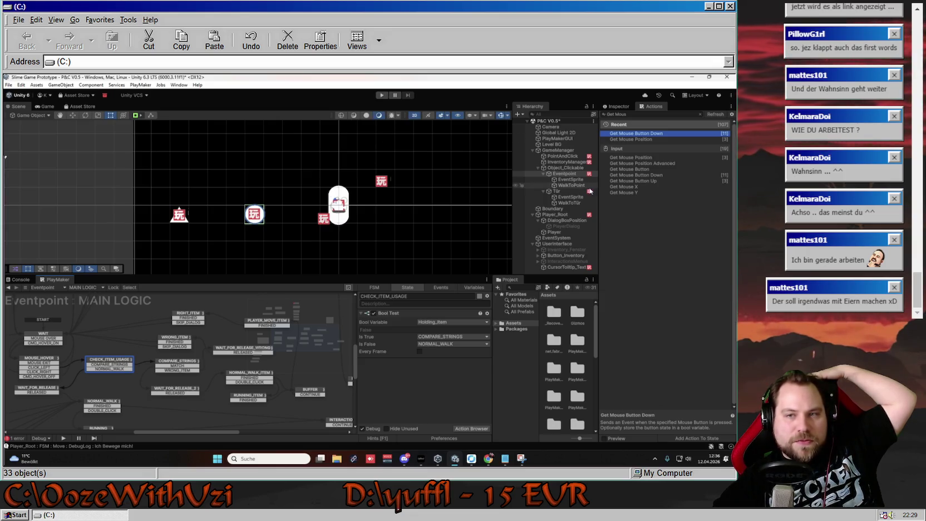
click(82, 287)
click(89, 304)
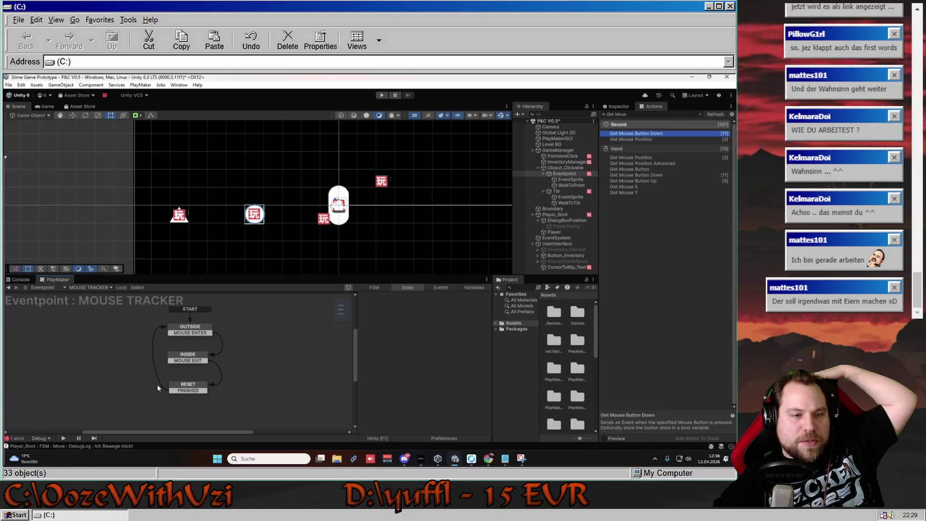
- Select the Tür object and review its MOUSE TRACKER INSIDE and OUTSIDE states
click(189, 357)
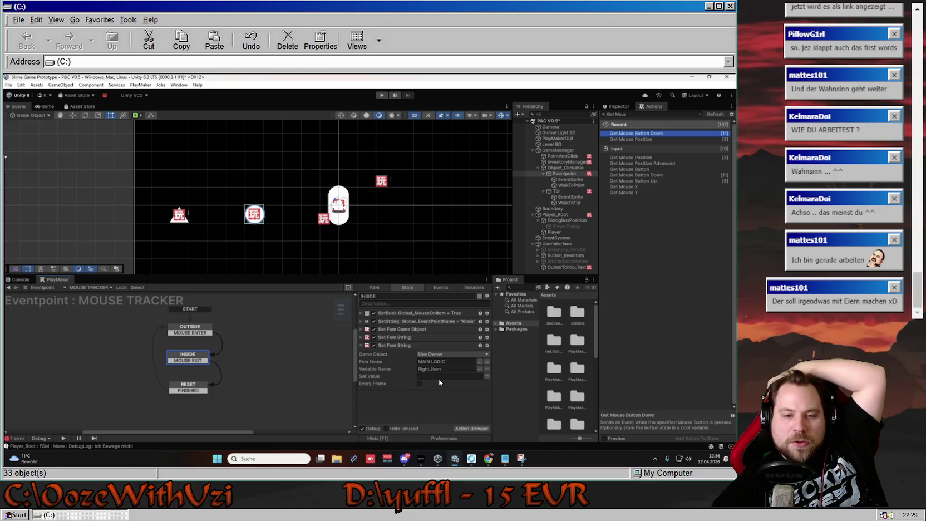
click(556, 191)
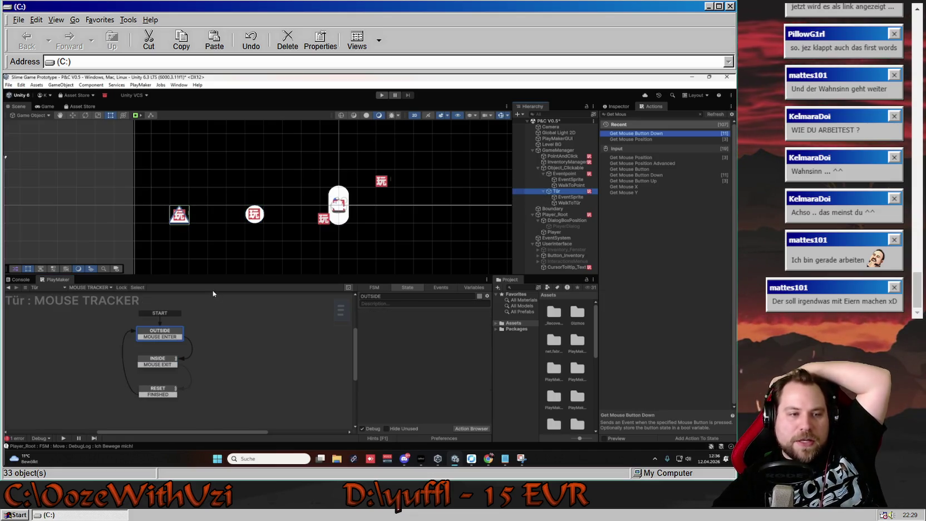
click(155, 368)
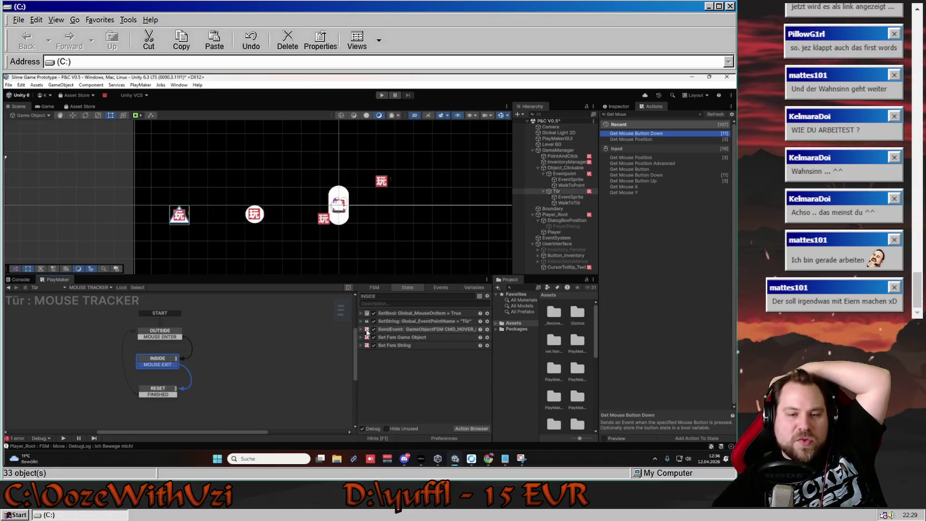
click(160, 333)
click(159, 360)
- Duplicate Tür's Set Fsm String so it sets Eventpoint's Right_Item to 'Schluessel'
click(396, 344)
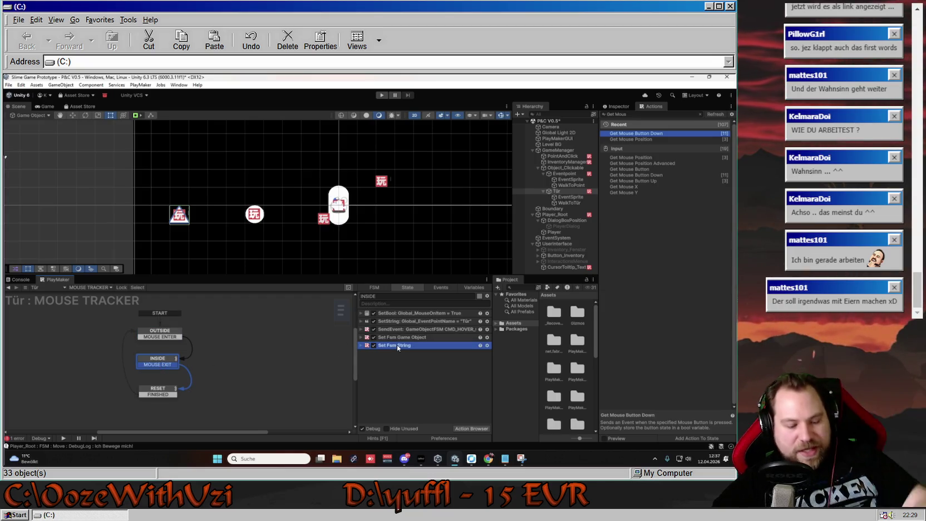
key(ctrl+d)
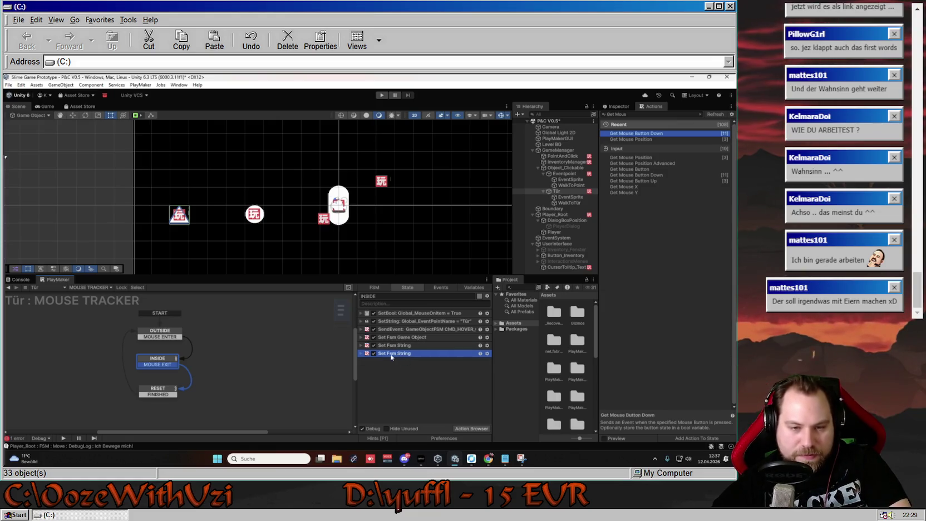
click(390, 354)
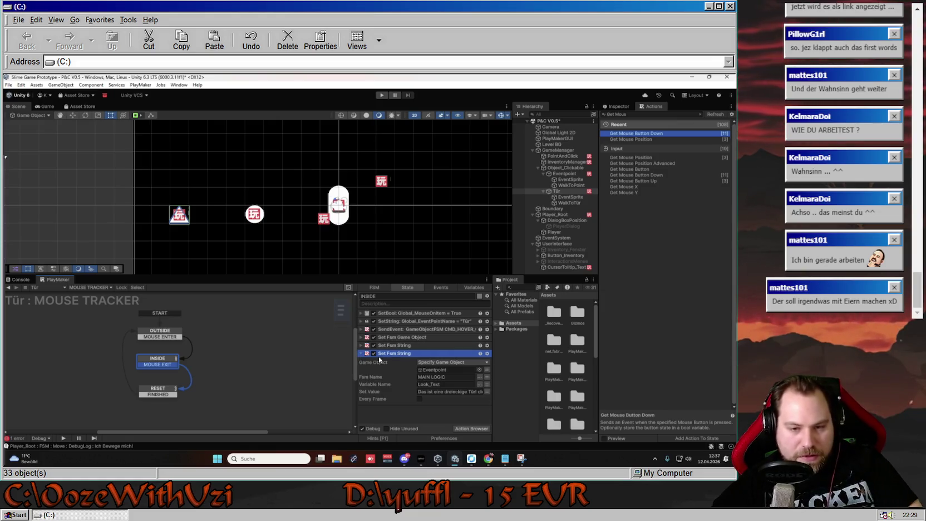
click(479, 384)
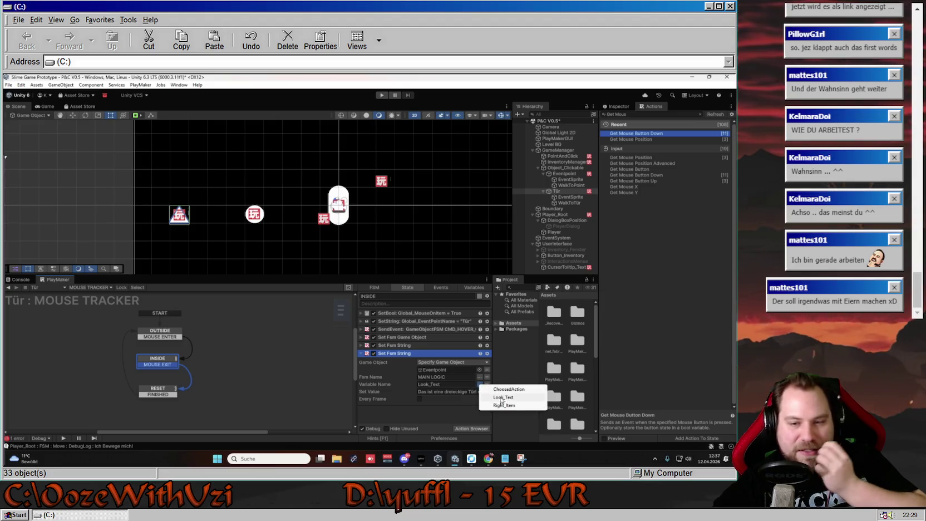
click(526, 397)
click(419, 391)
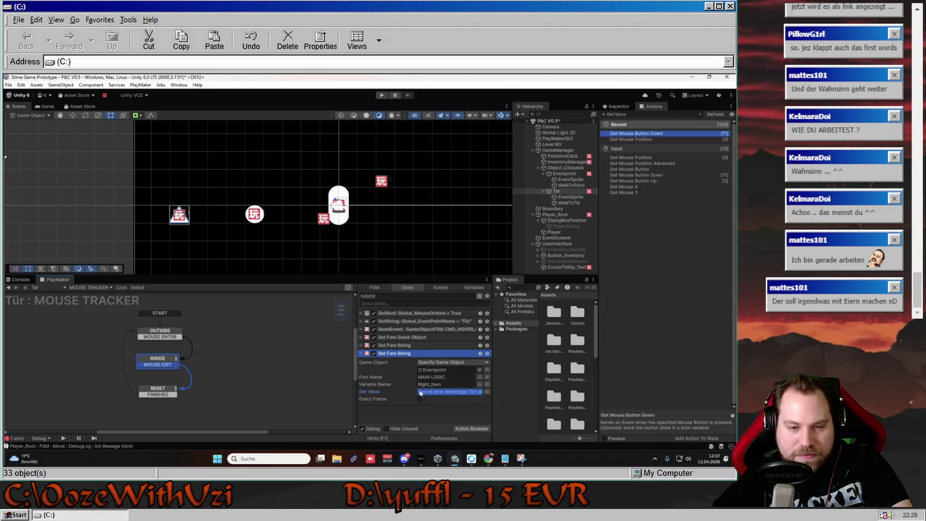
text(Schlue)
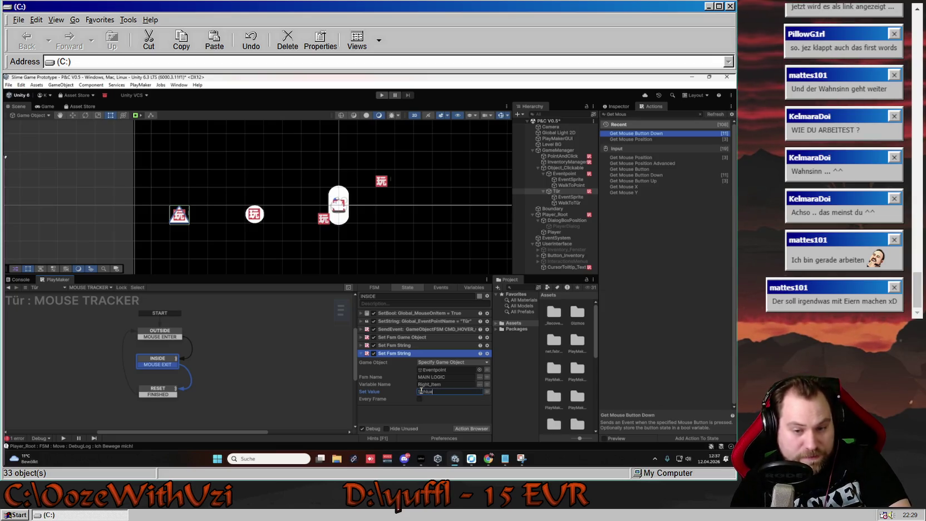
text(ssel)
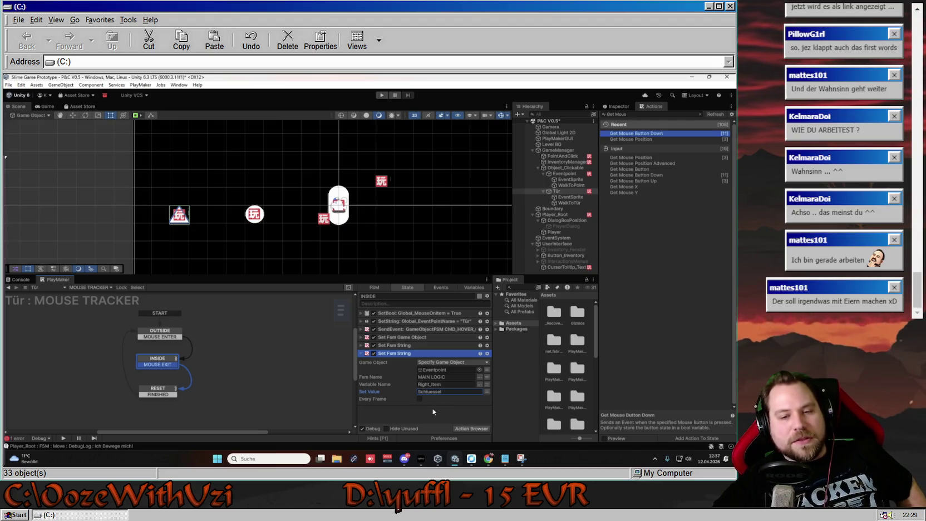
click(284, 341)
click(160, 361)
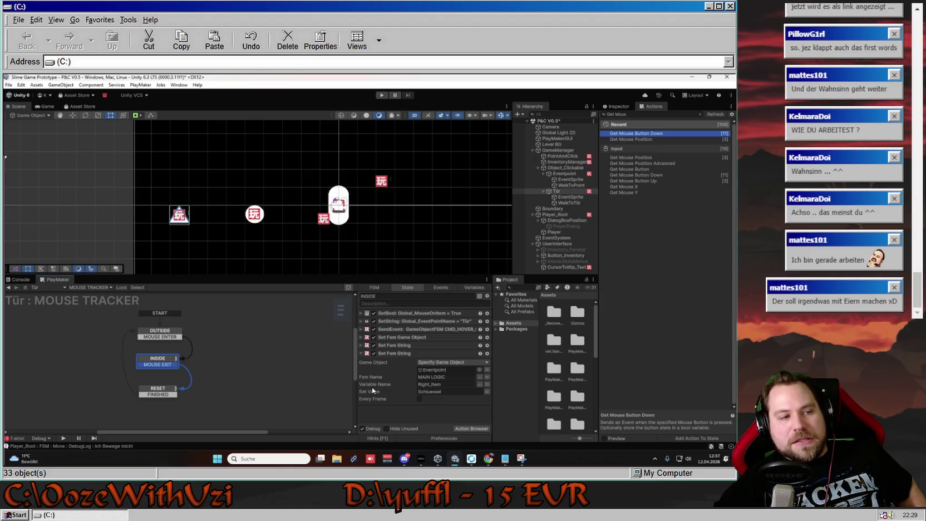
click(269, 366)
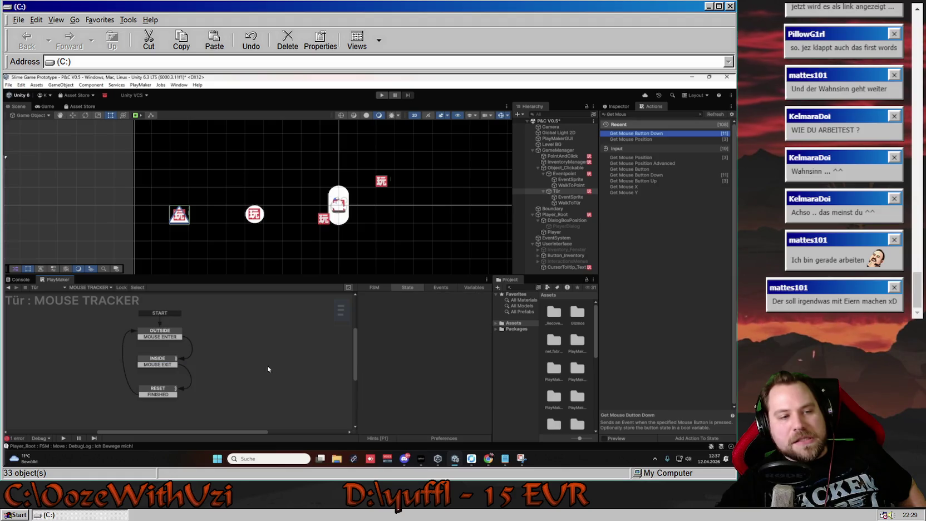
- Glance at Tür's TÜR LOGIC FSM, then go back to the Eventpoint object's state machines
click(89, 287)
click(97, 305)
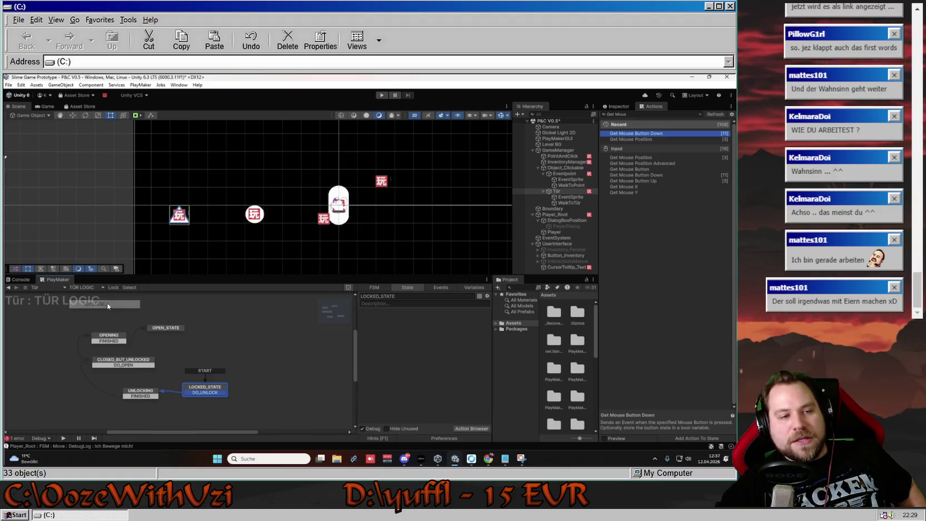
click(84, 287)
click(92, 296)
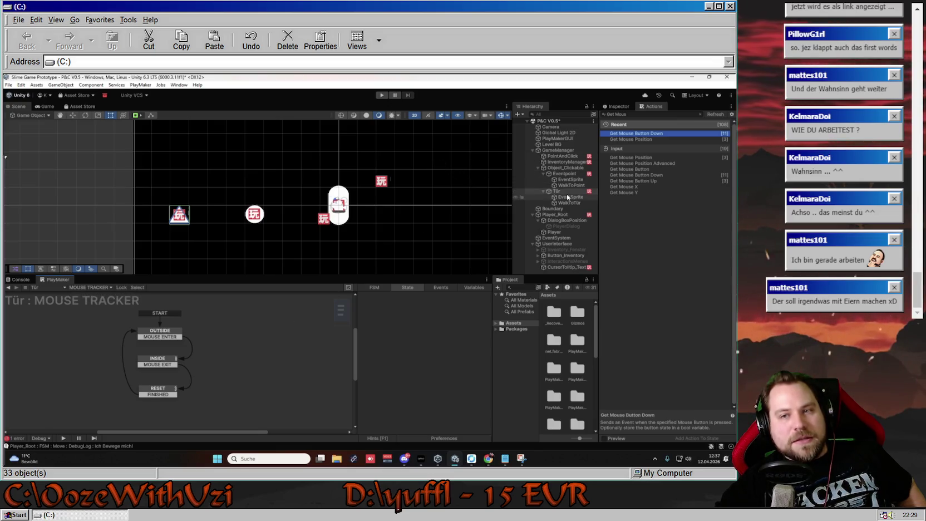
click(563, 173)
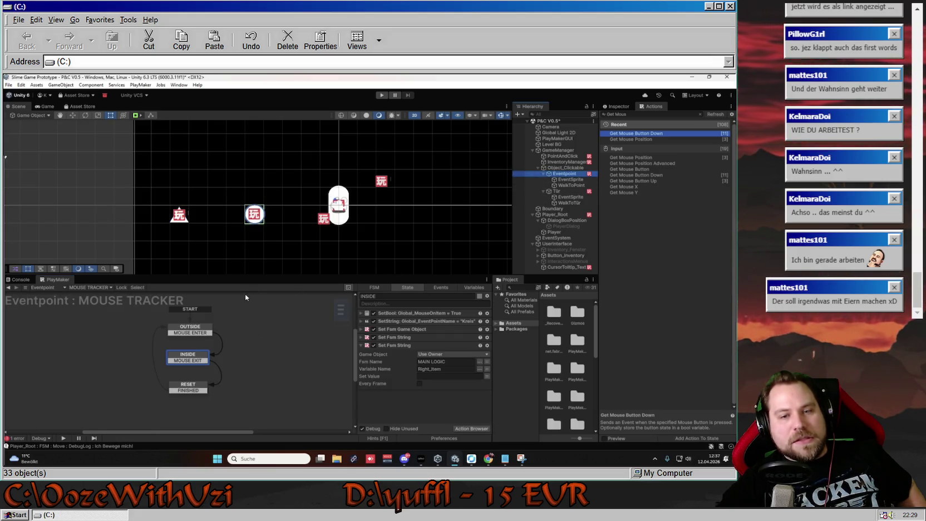
click(89, 287)
- Show Eventpoint's MAIN LOGIC FSM and review the COMPARE_STRINGS and CHECK_ITEM_USAGE settings
click(104, 300)
click(95, 295)
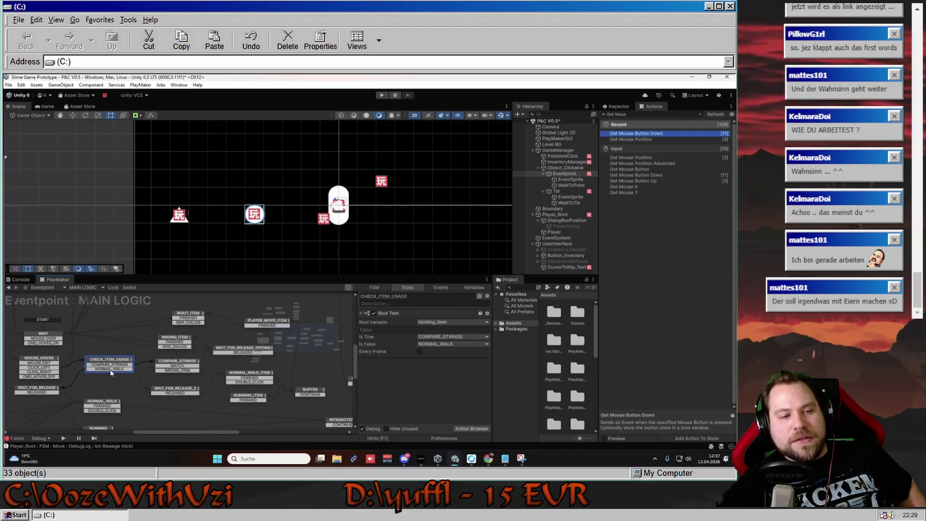
click(186, 363)
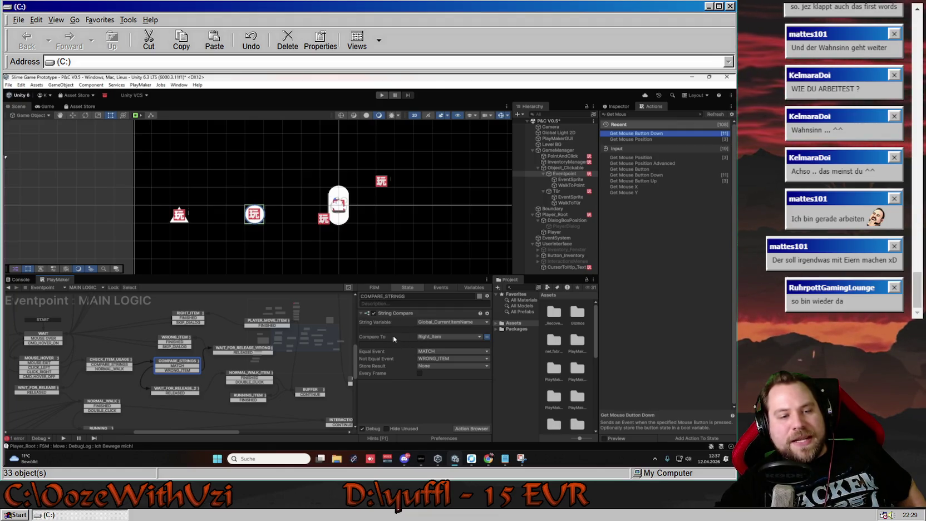
click(118, 369)
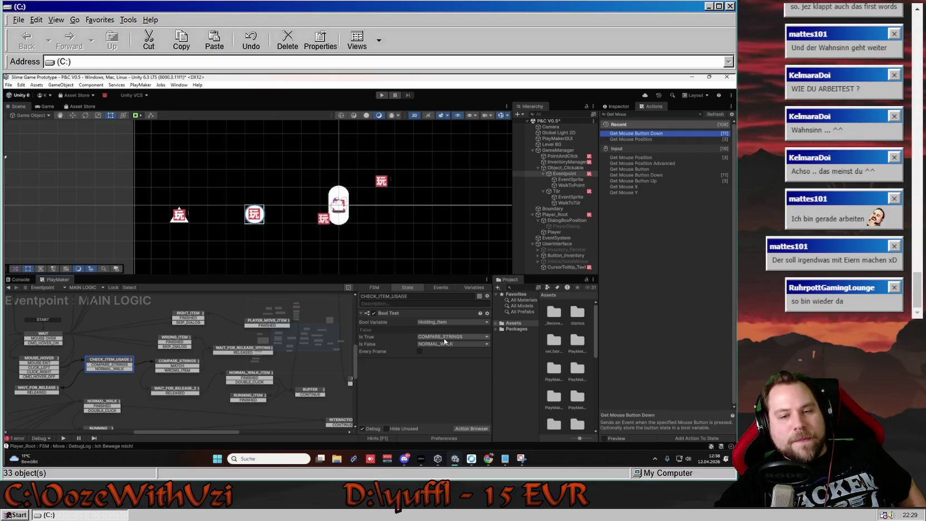
click(170, 366)
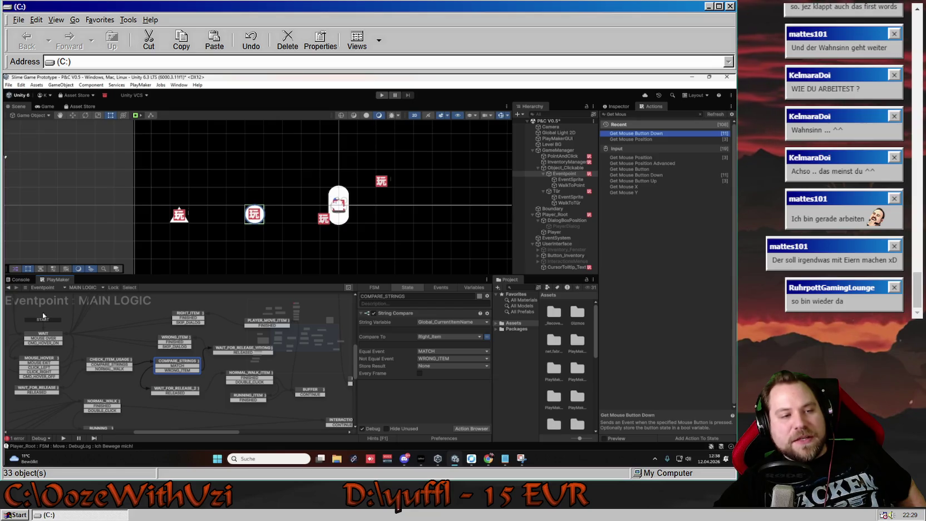
click(81, 287)
click(78, 304)
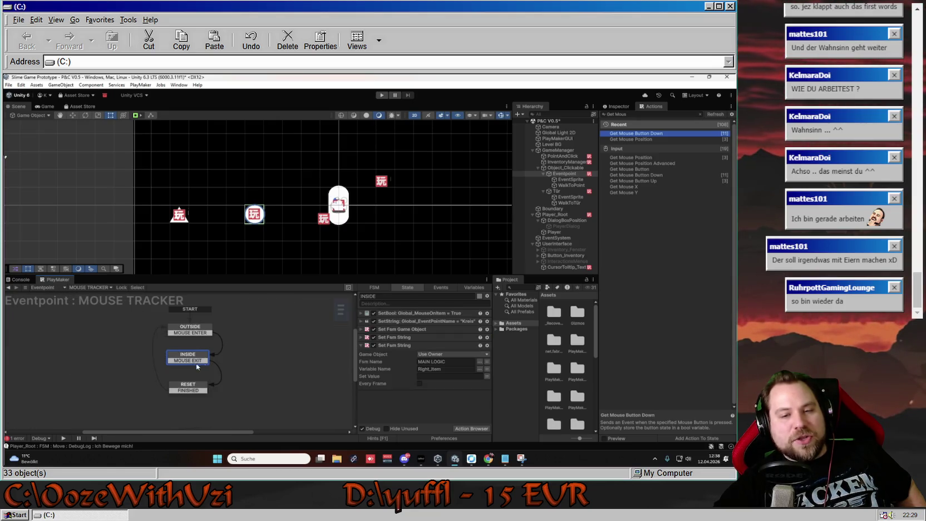
click(89, 287)
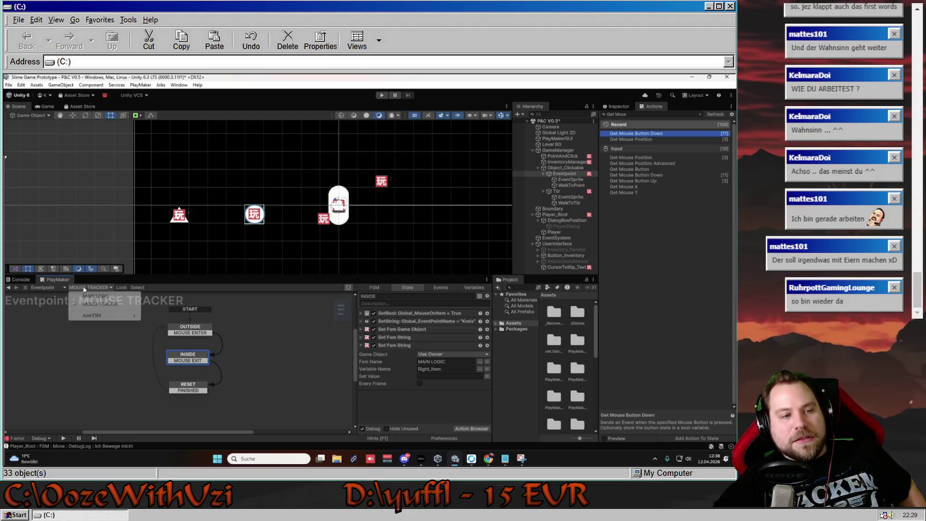
click(83, 296)
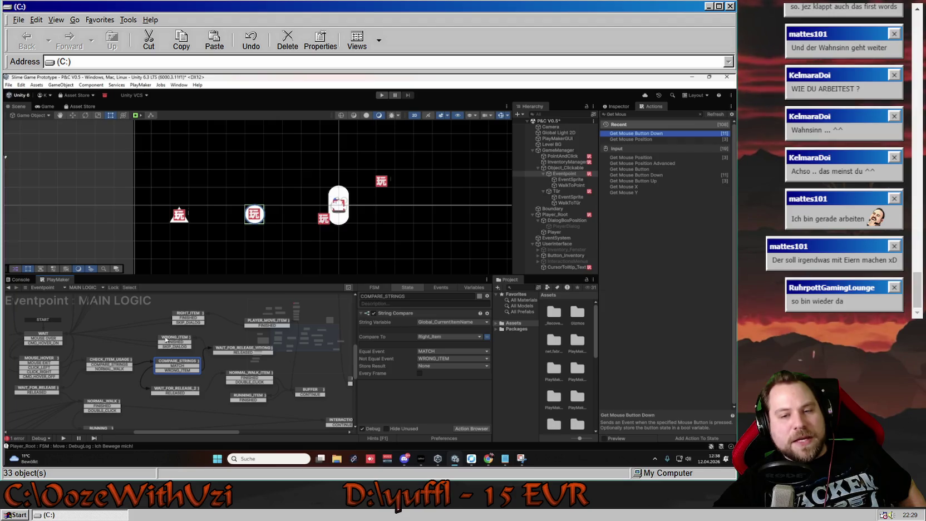
- Run the game, hover the circle, and set a breakpoint on the MOUSE_HOVER state
click(381, 95)
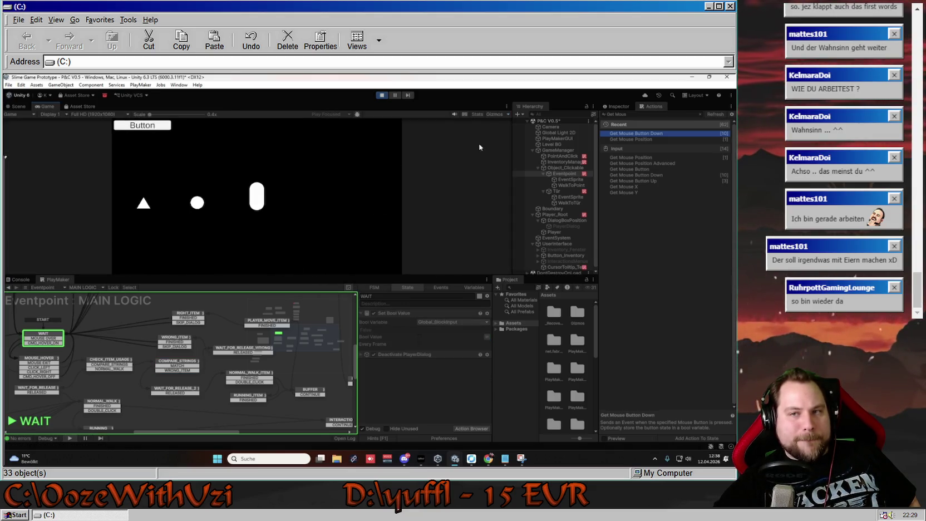
click(616, 107)
click(646, 106)
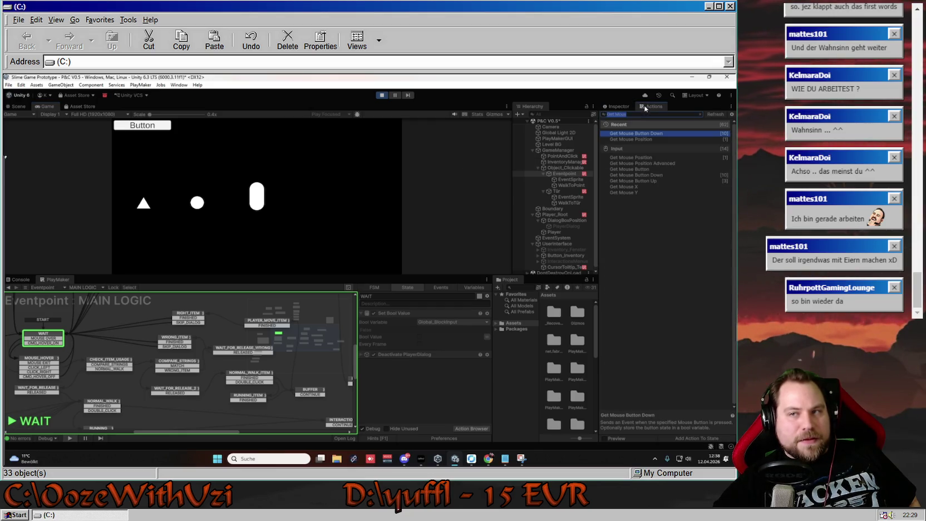
click(267, 181)
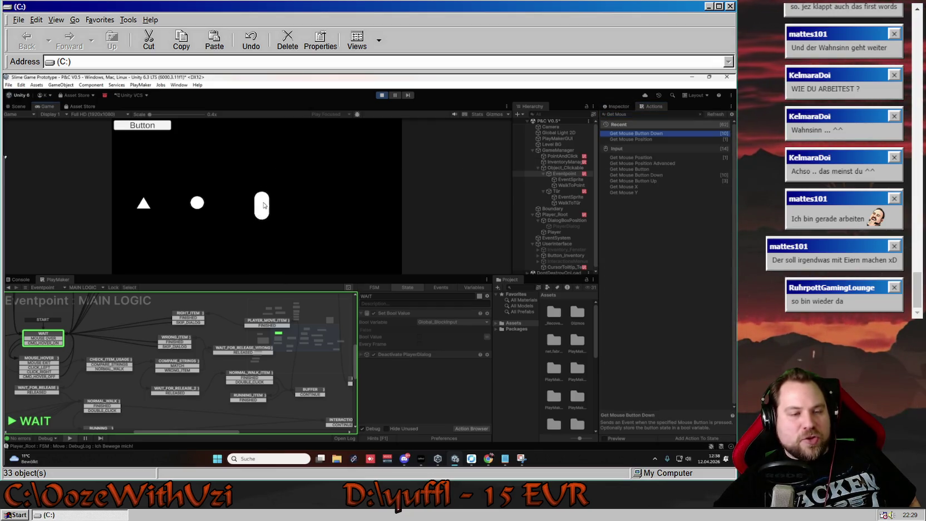
mouse_move(201, 203)
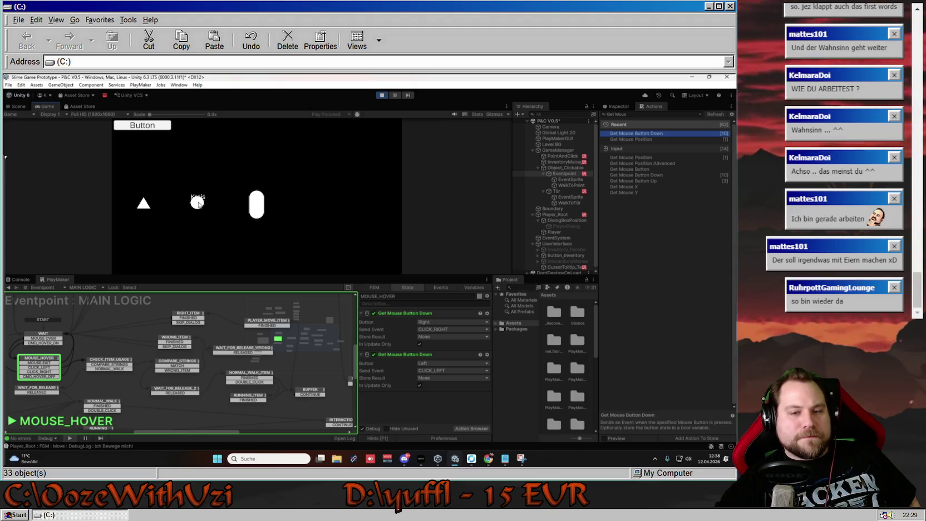
right_click(41, 359)
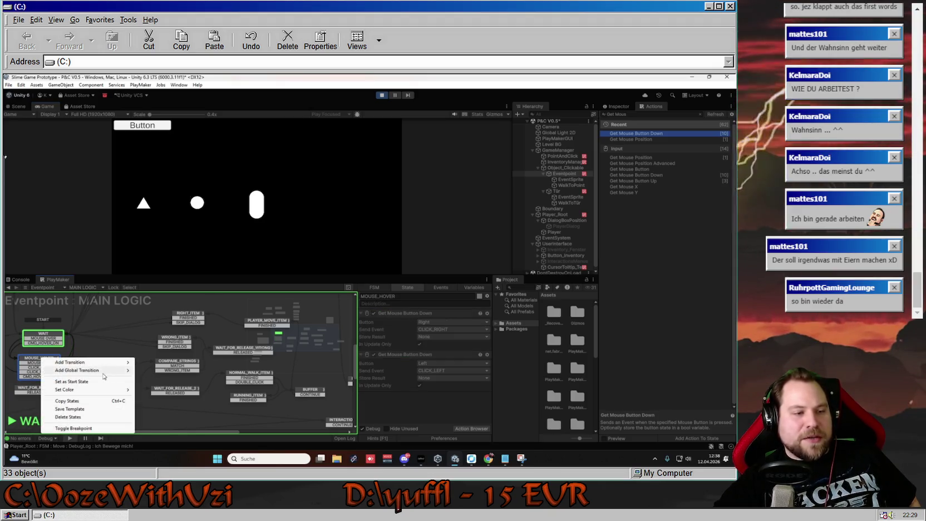
click(89, 428)
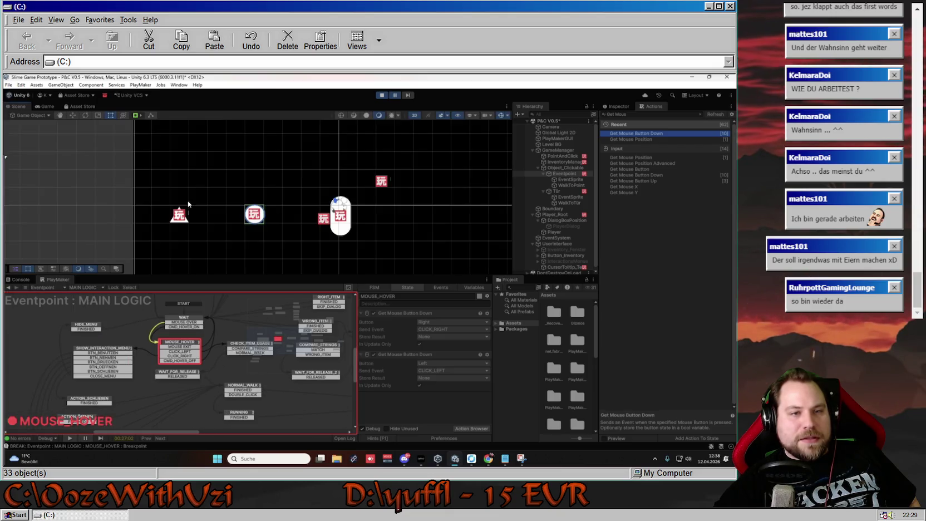
- Inspect CHECK_ITEM_USAGE and COMPARE_STRINGS in the graph while paused at the breakpoint
click(245, 348)
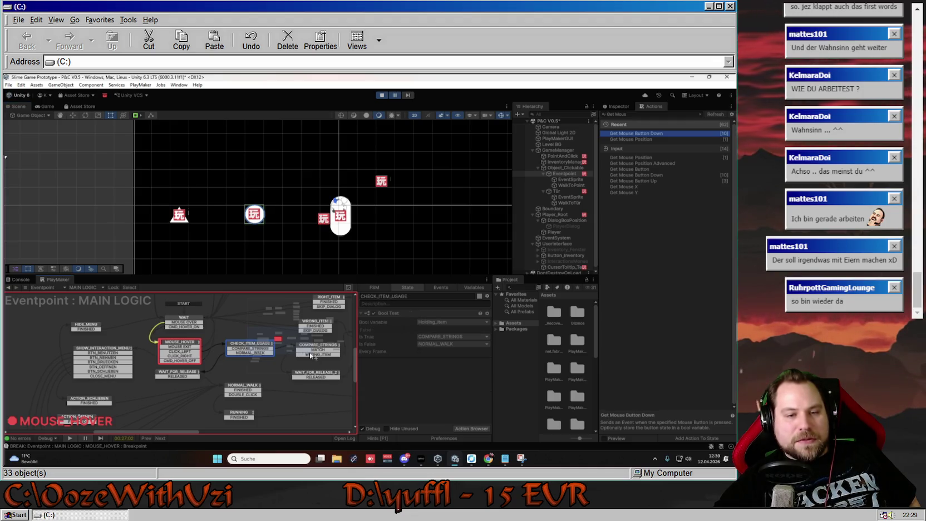
drag(310, 353, 148, 390)
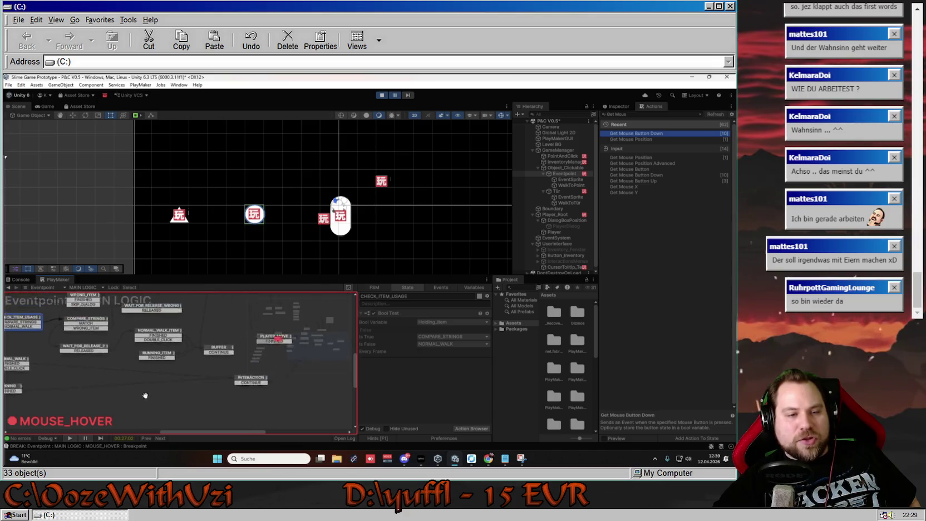
click(131, 355)
drag(167, 334, 224, 358)
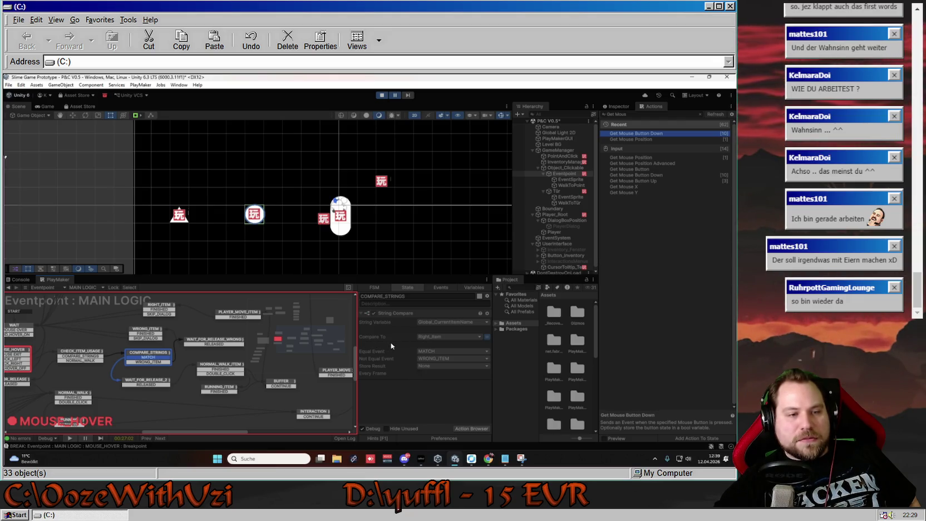
drag(92, 327, 140, 328)
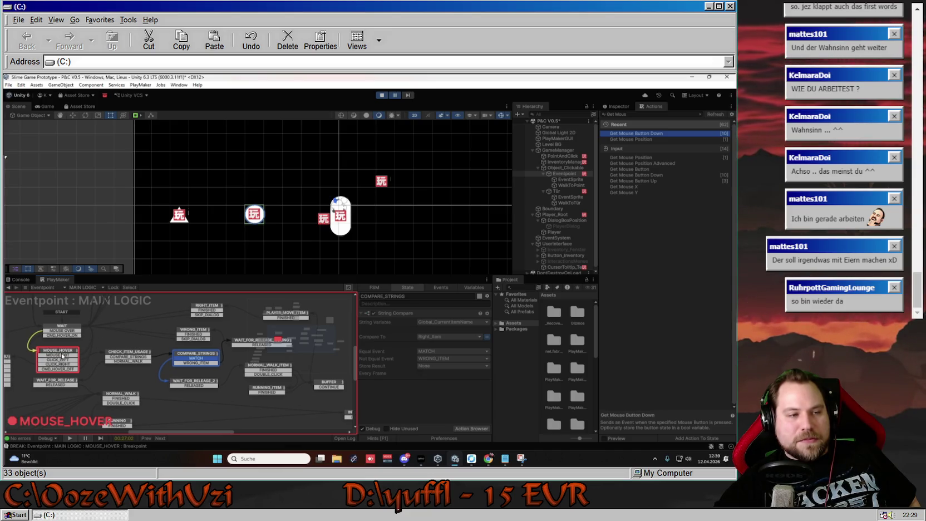
- Stop play mode and review MOUSE_HOVER's right- and left-button checks
click(381, 97)
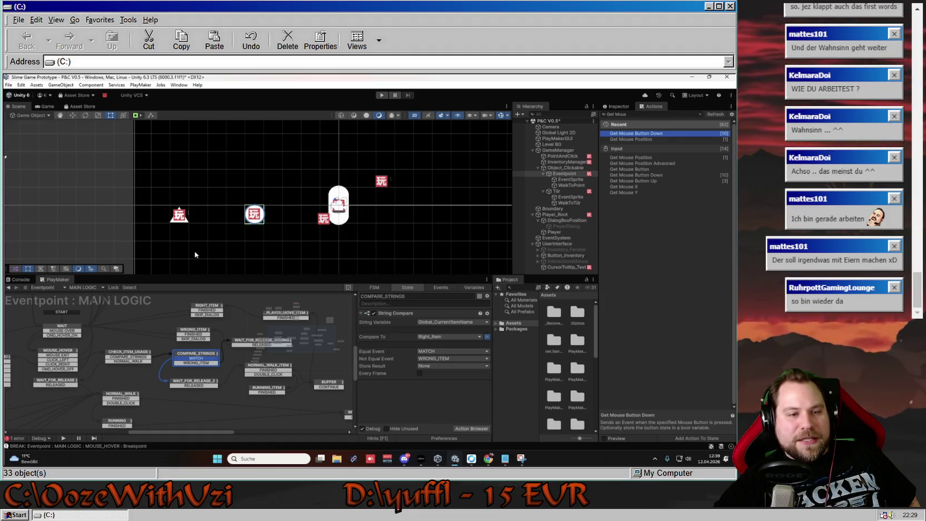
click(63, 355)
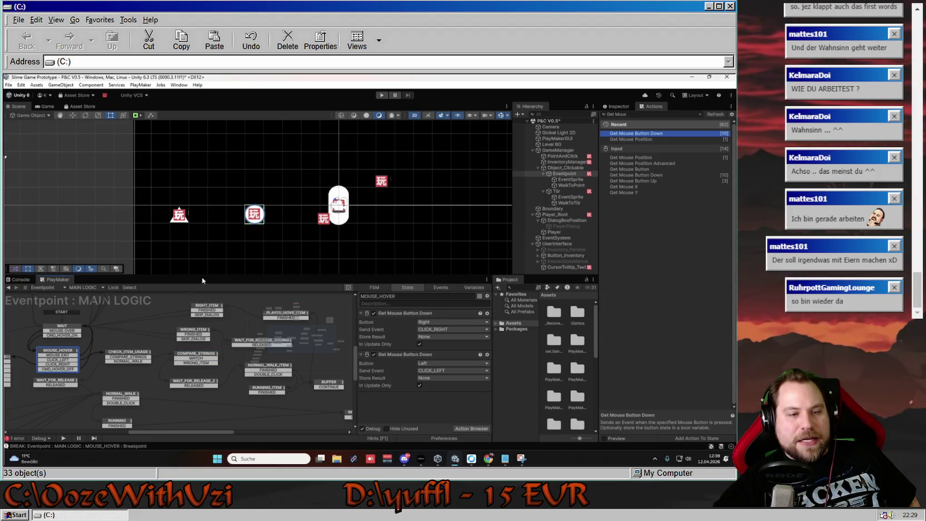
scroll(380, 211, down, 1)
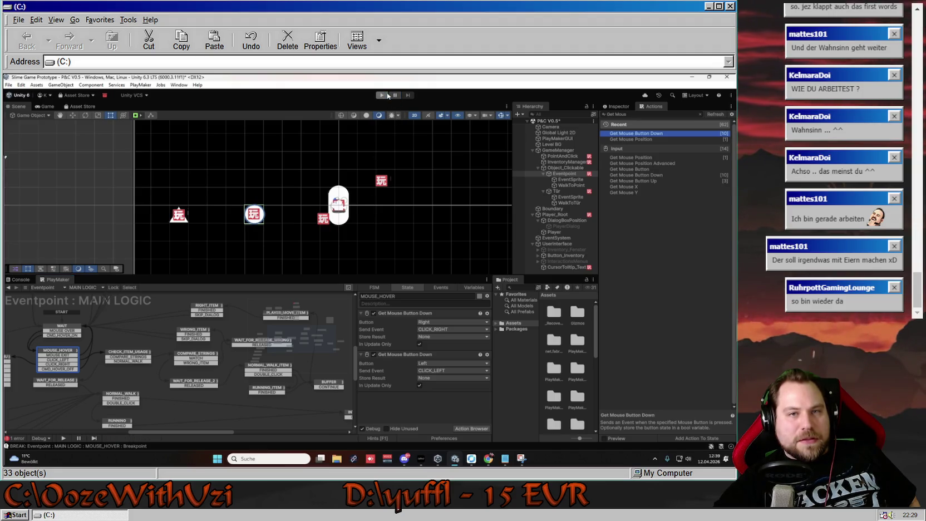
- Start play mode, pick up an inventory item, and inspect COMPARE_STRINGS while paused
key(ctrl+p)
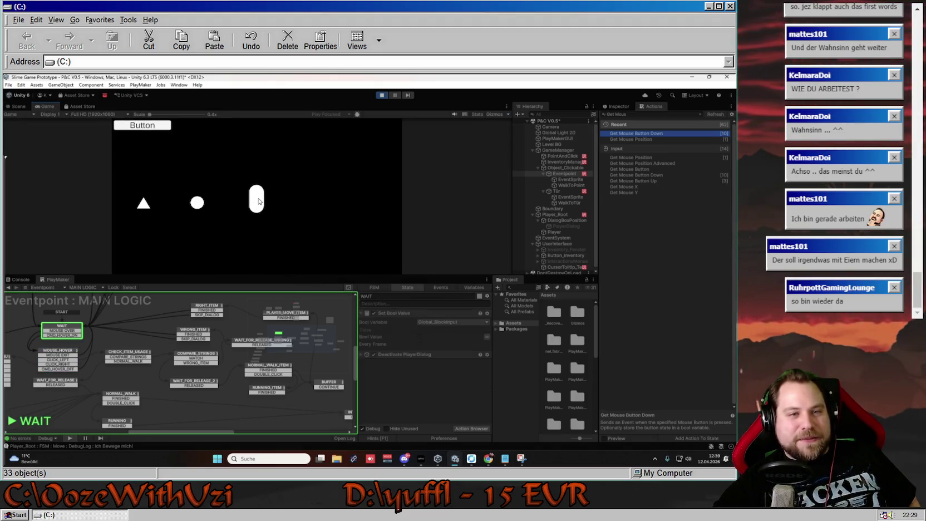
click(259, 202)
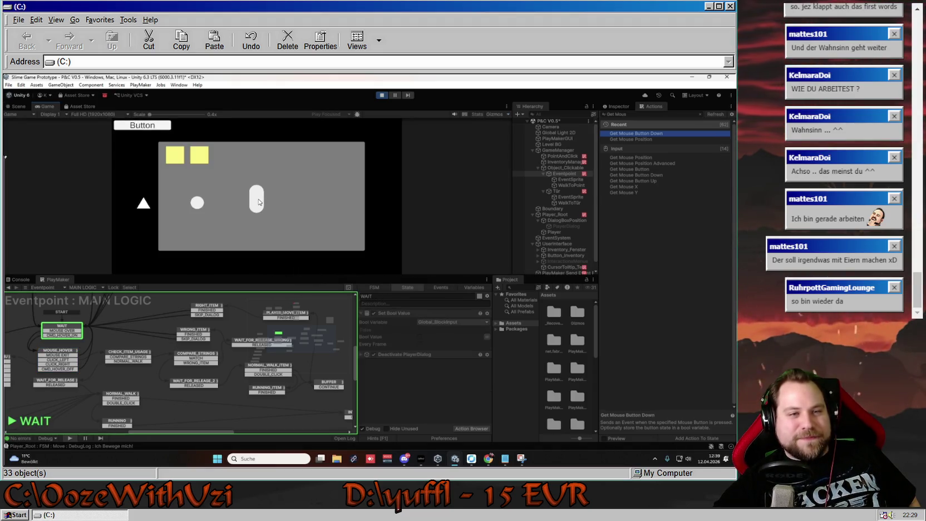
click(176, 156)
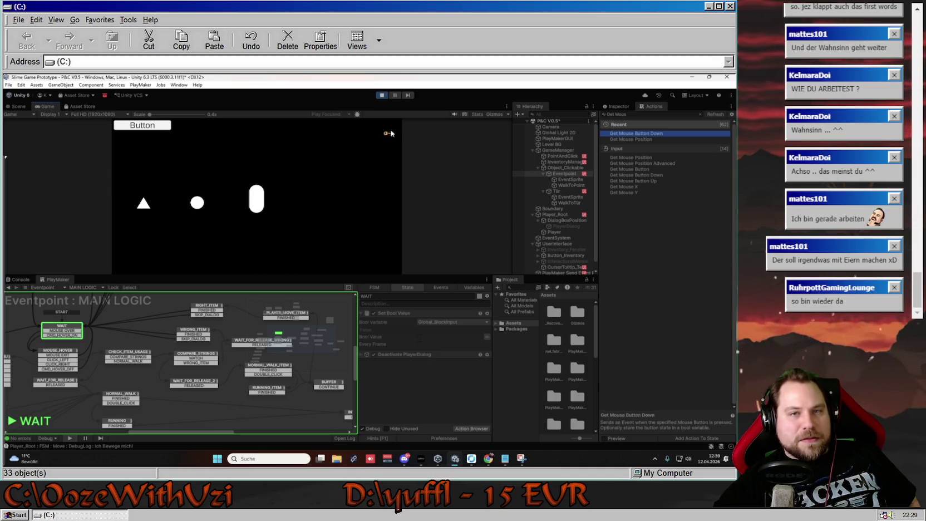
key(ctrl+shift+p)
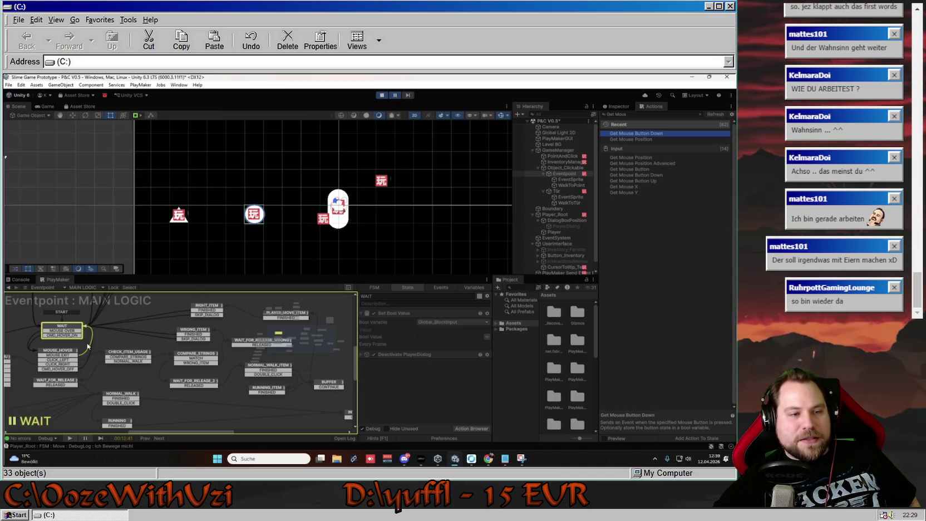
click(196, 356)
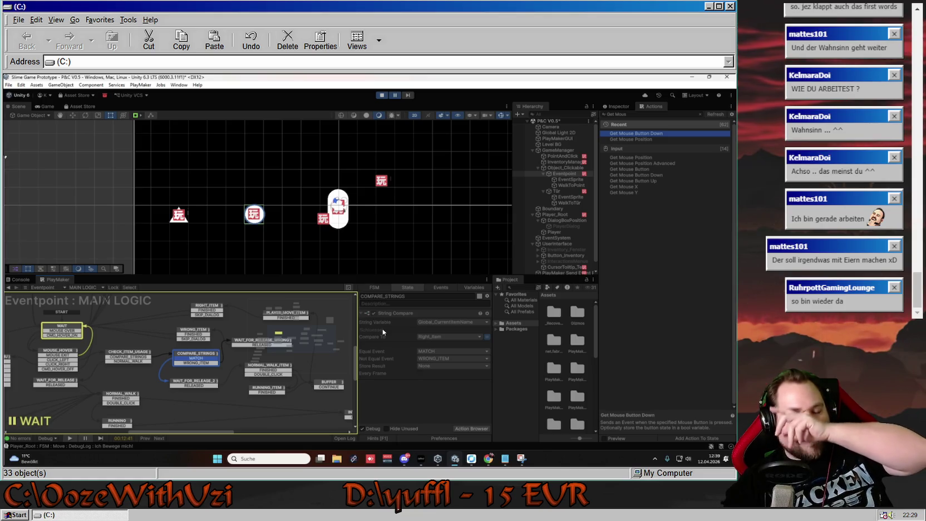
click(395, 95)
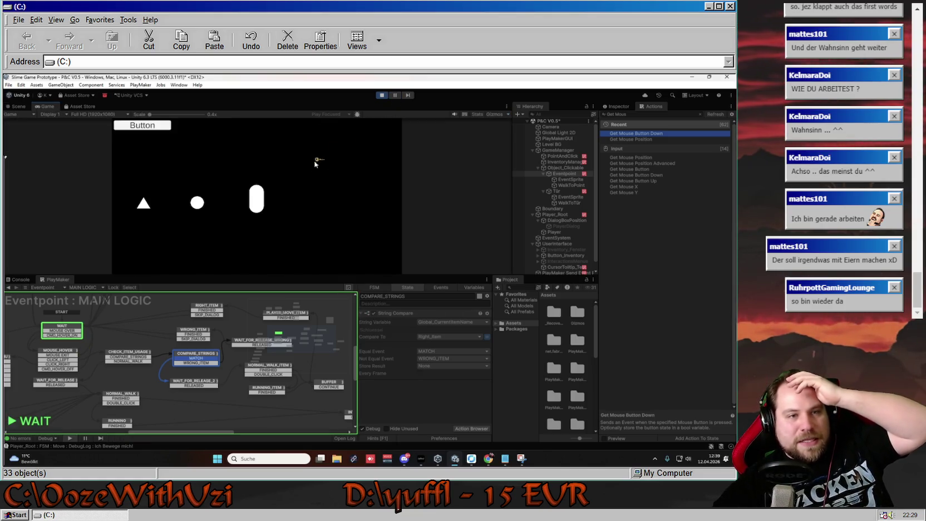
mouse_move(144, 205)
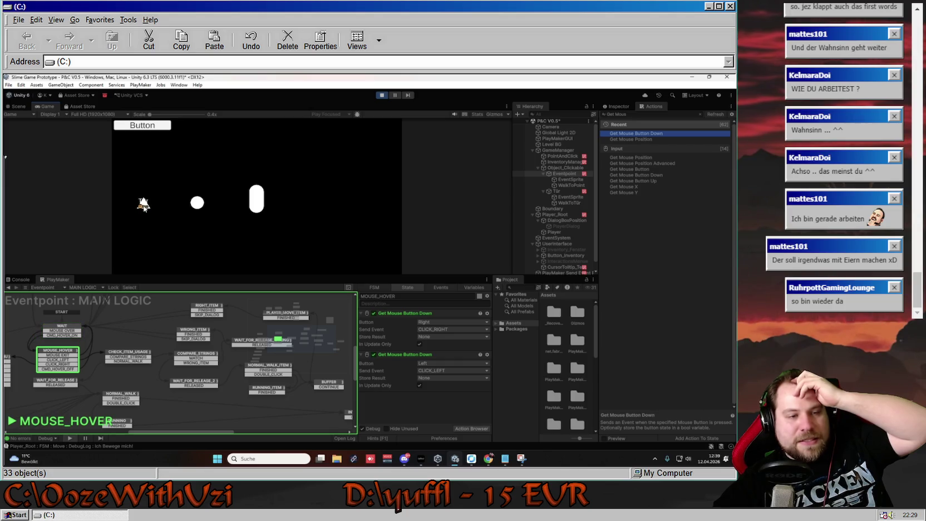
click(394, 96)
click(201, 361)
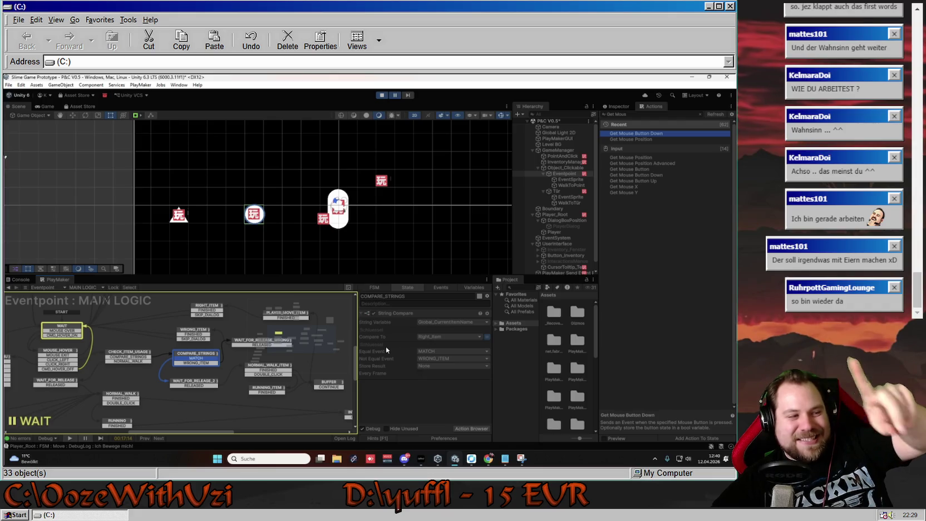
click(394, 96)
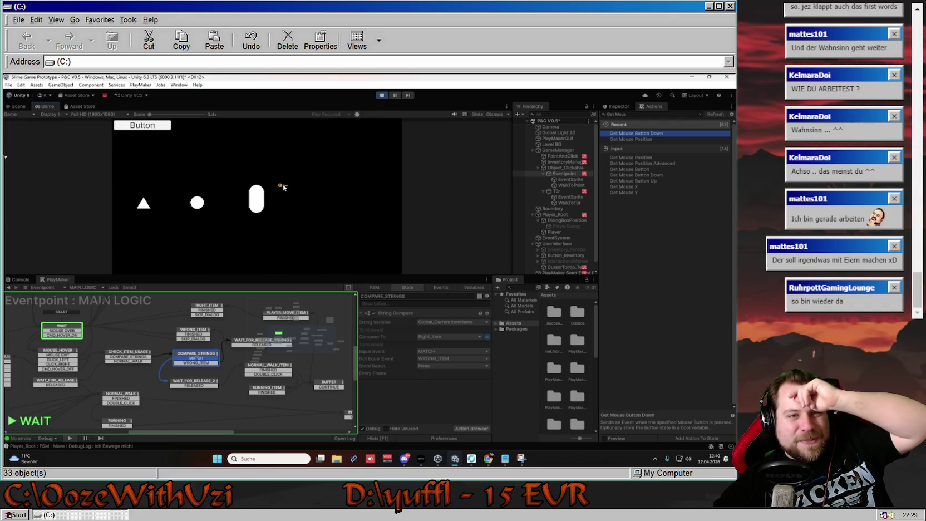
- Use the wrong item on the circle, drawing 'Das geht nicht du Idiot!'
key(i)
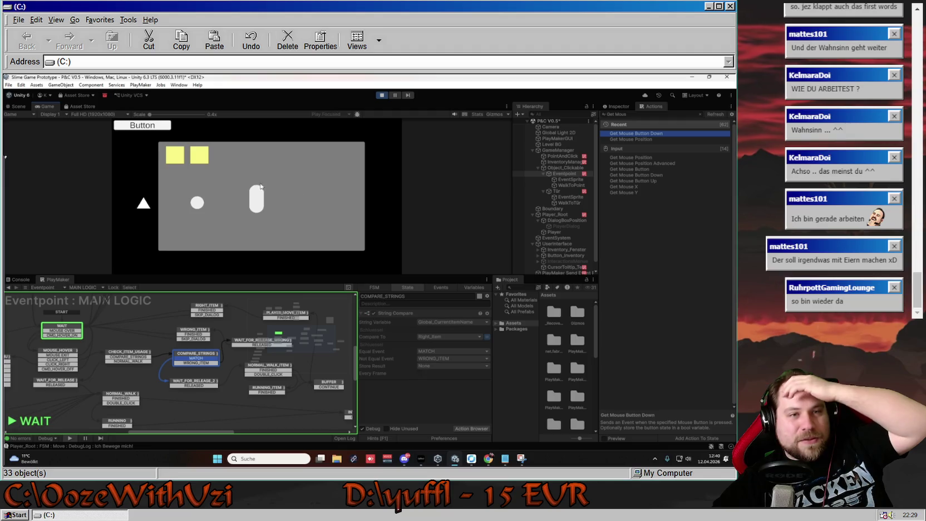
key(i)
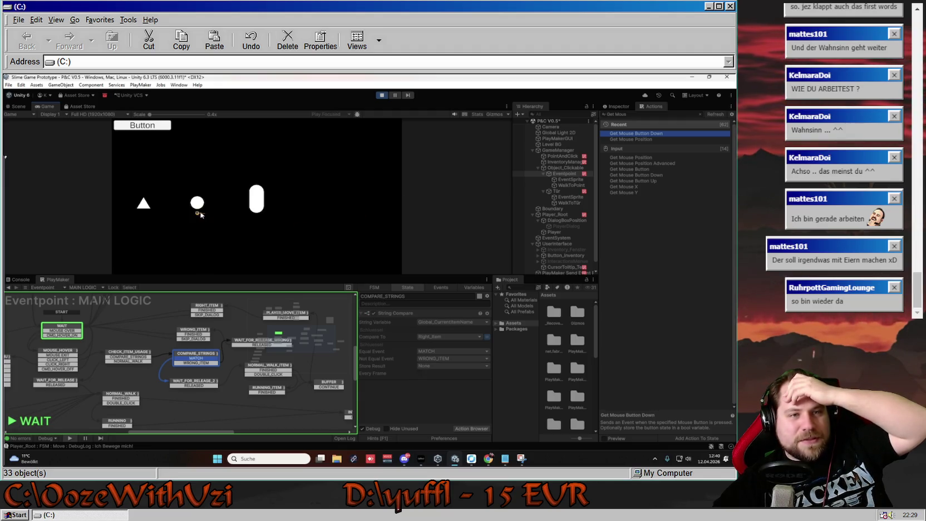
click(198, 202)
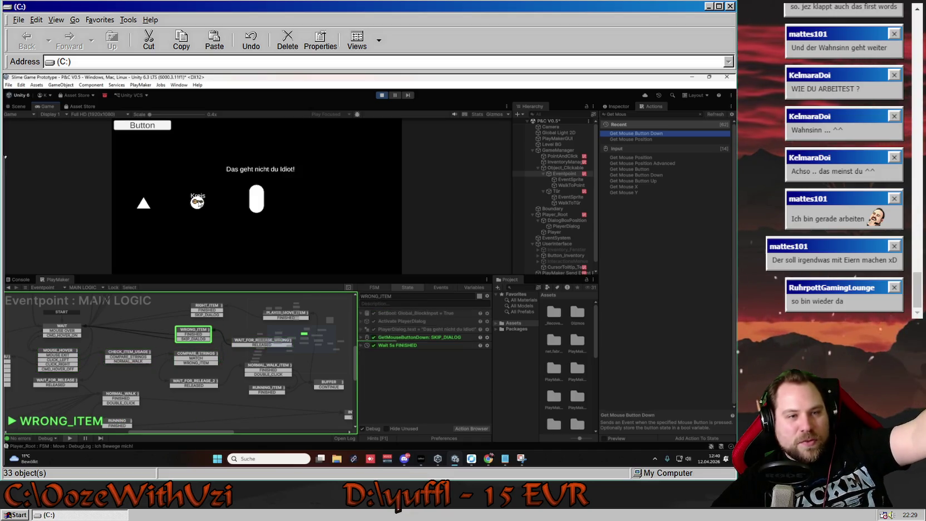
click(218, 196)
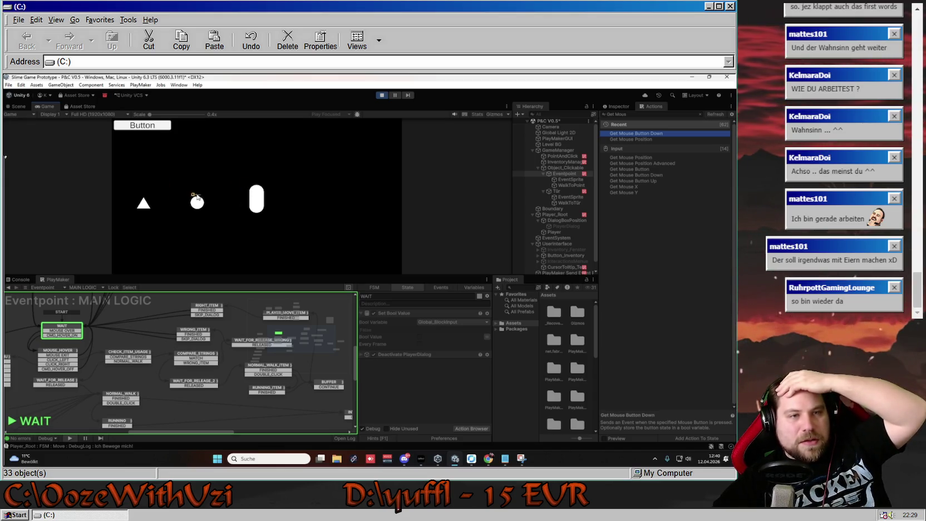
- Use the key on the Tür to get 'Der Schlüssel passt! Gott sei Dank!', then stop play mode
right_click(209, 193)
click(199, 155)
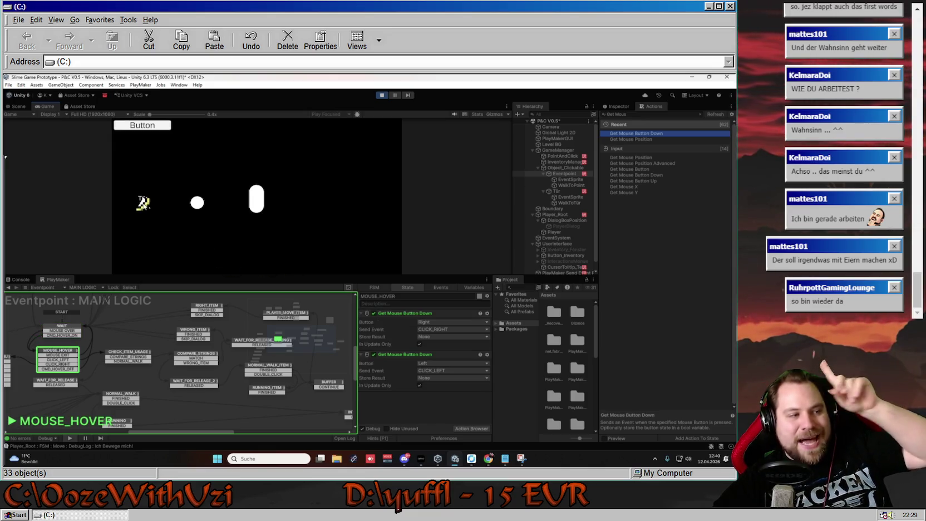
click(142, 203)
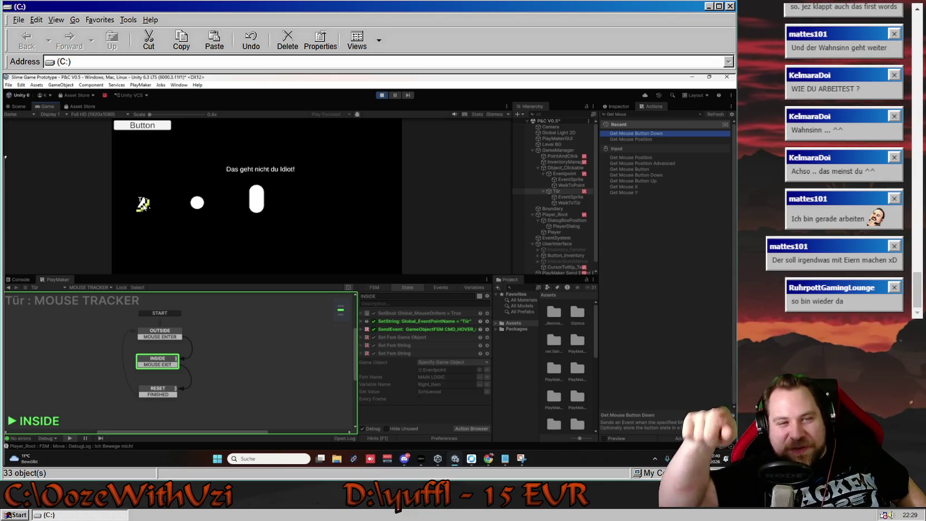
right_click(146, 199)
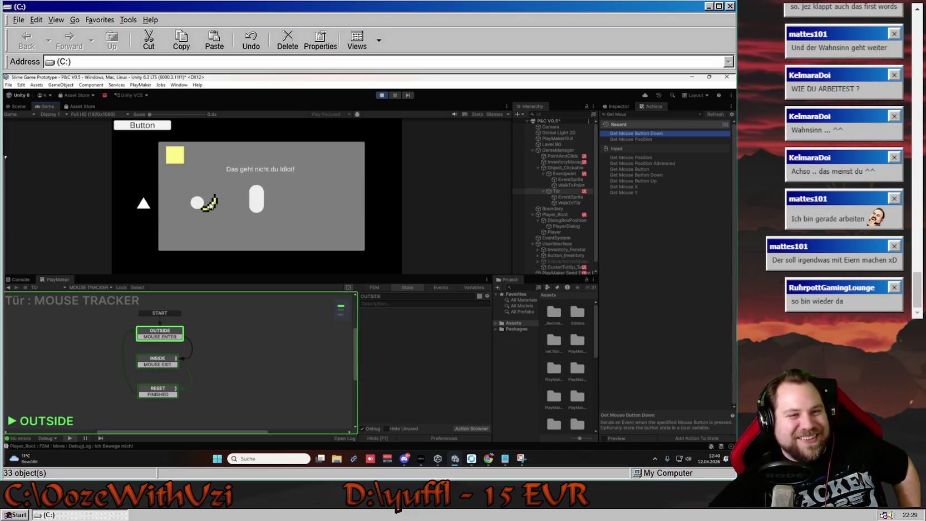
click(207, 161)
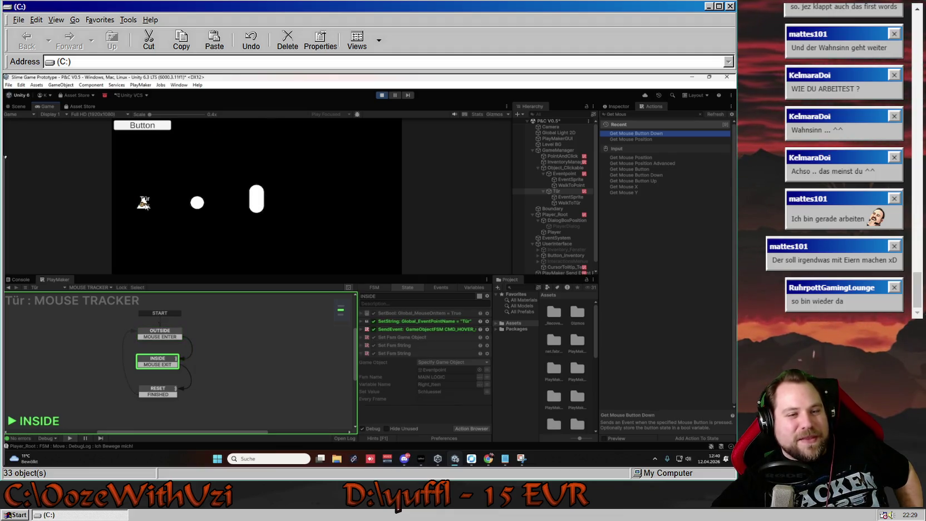
click(143, 203)
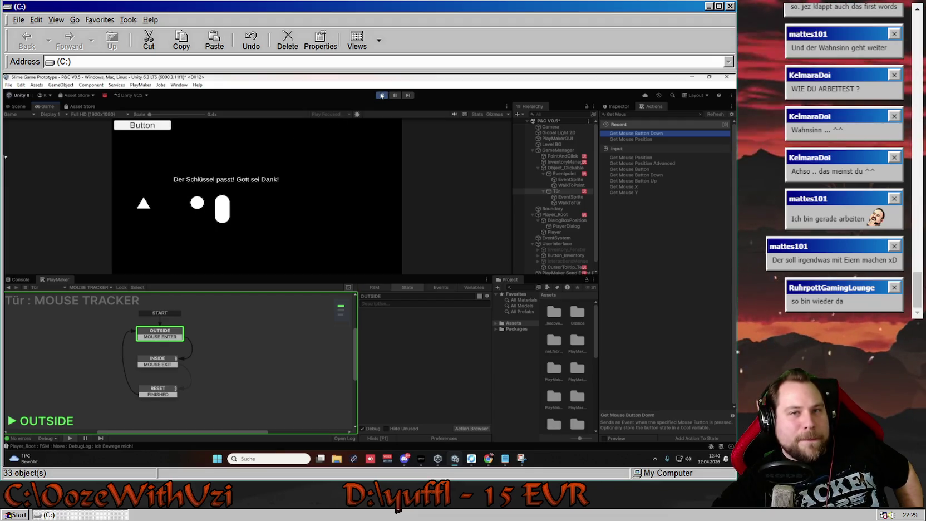
click(381, 95)
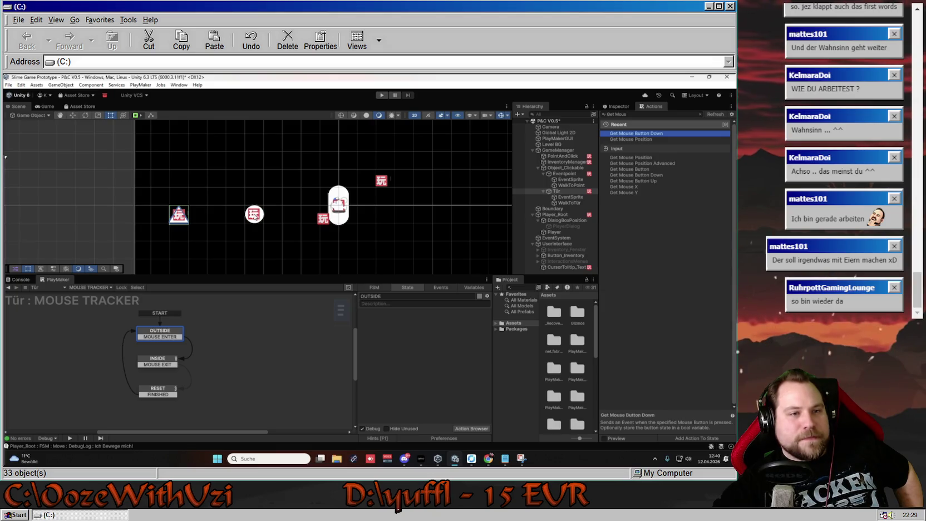
- Switch to Eventpoint's MAIN LOGIC and review the WAIT_FOR_RELEASE states and NORMAL_WALK_ITEM
click(89, 287)
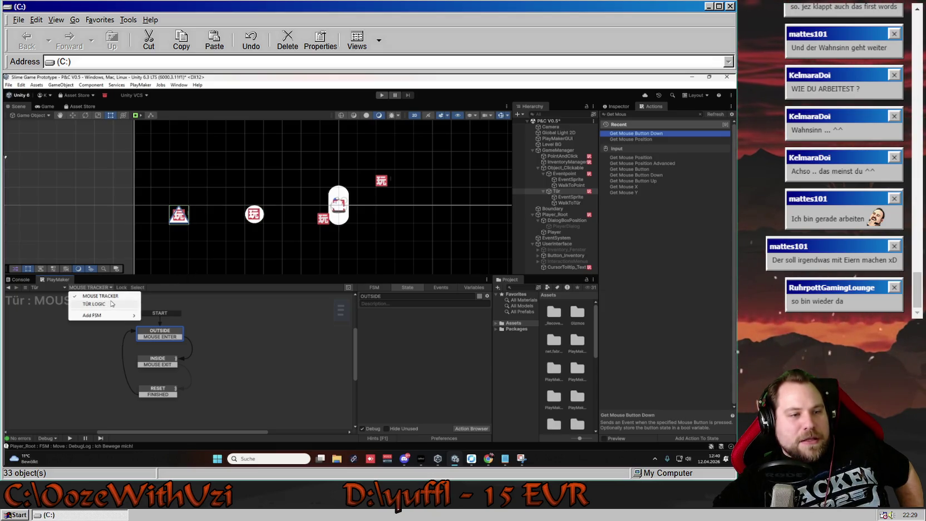
click(254, 214)
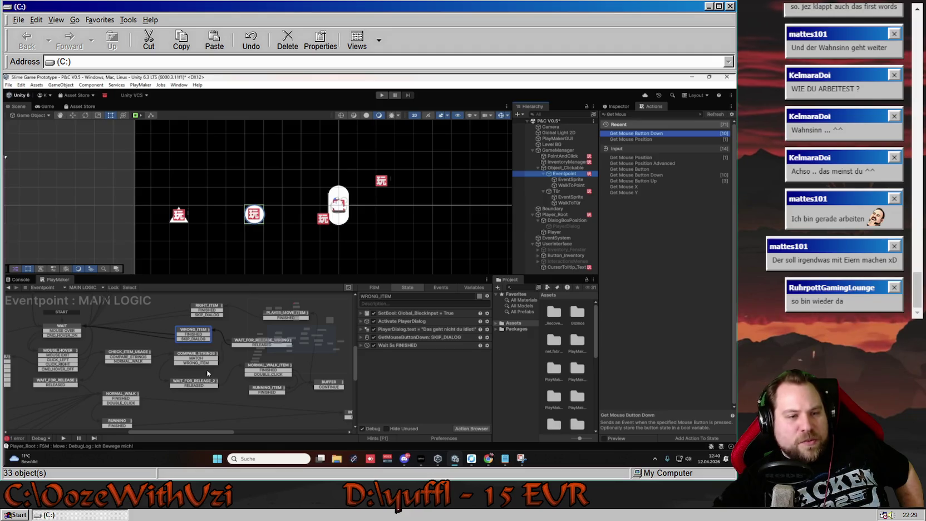
scroll(184, 378, right, 3)
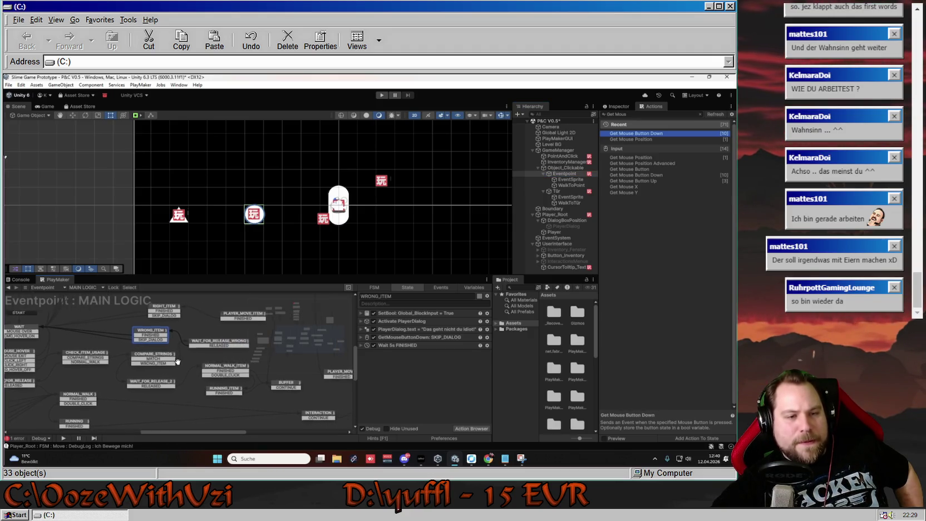
click(154, 386)
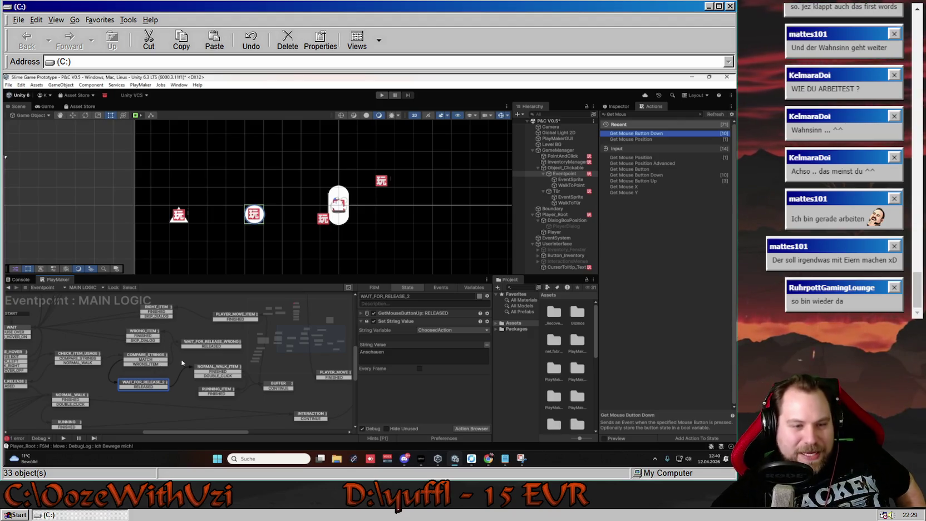
scroll(189, 367, right, 2)
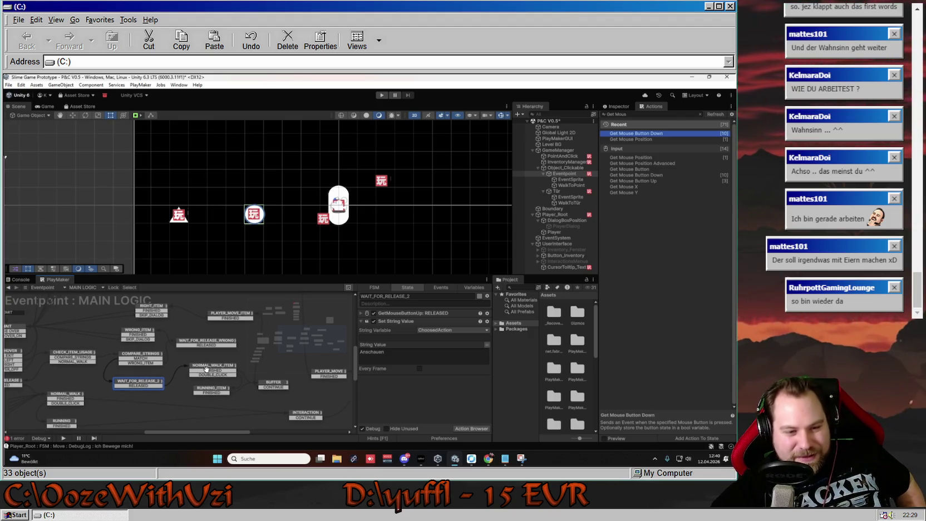
click(179, 336)
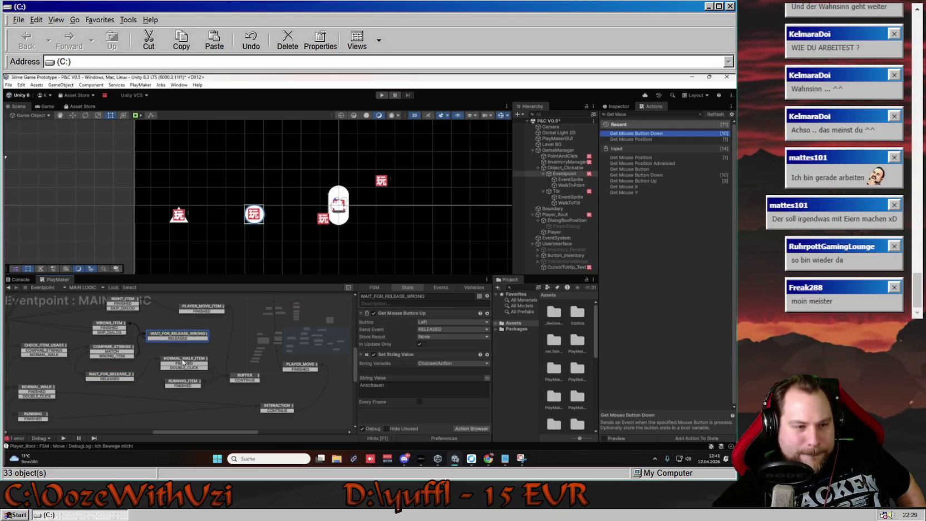
click(182, 361)
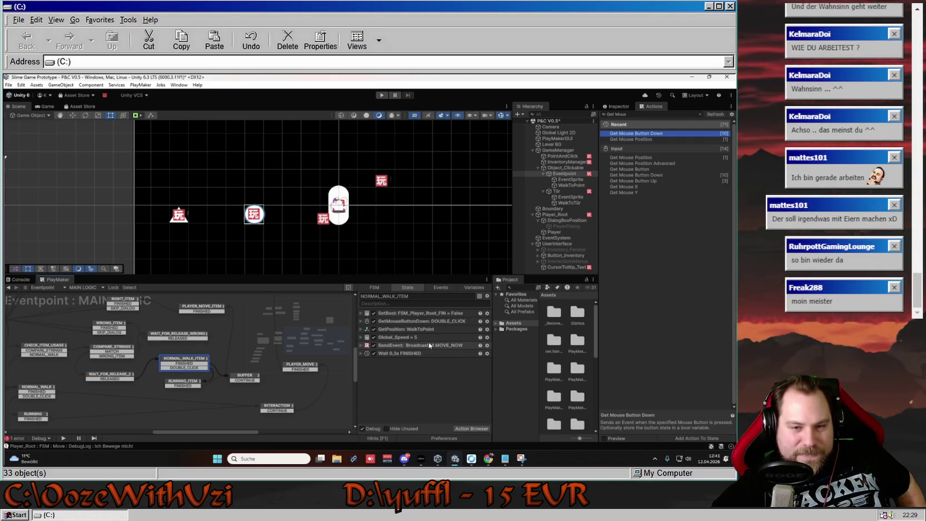
- Keep Get Position's Game Object set to WalkToPoint in NORMAL_WALK_ITEM, then start play mode
click(360, 329)
click(480, 345)
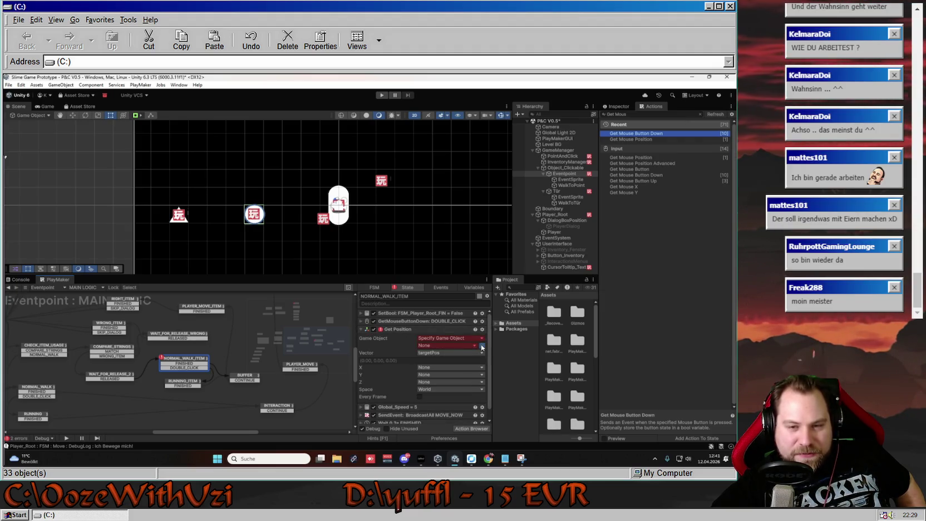
click(476, 346)
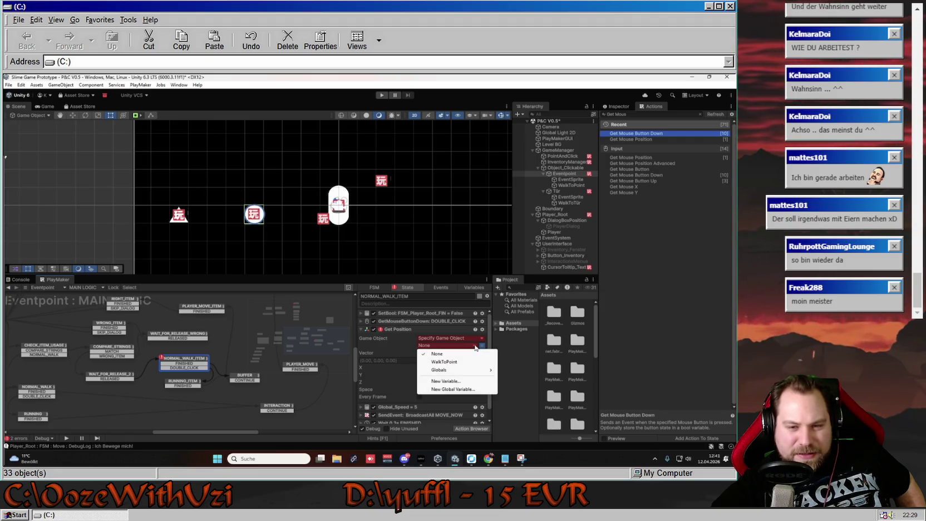
click(444, 362)
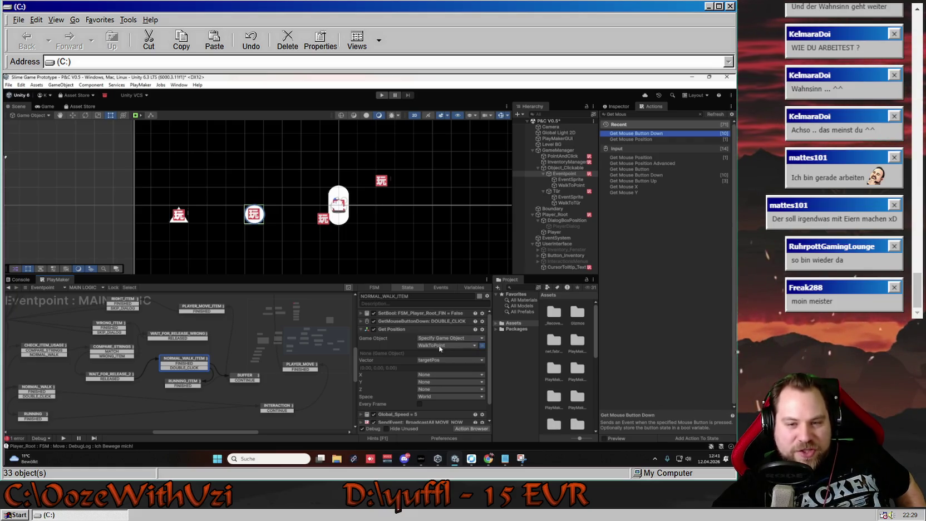
click(474, 346)
click(469, 338)
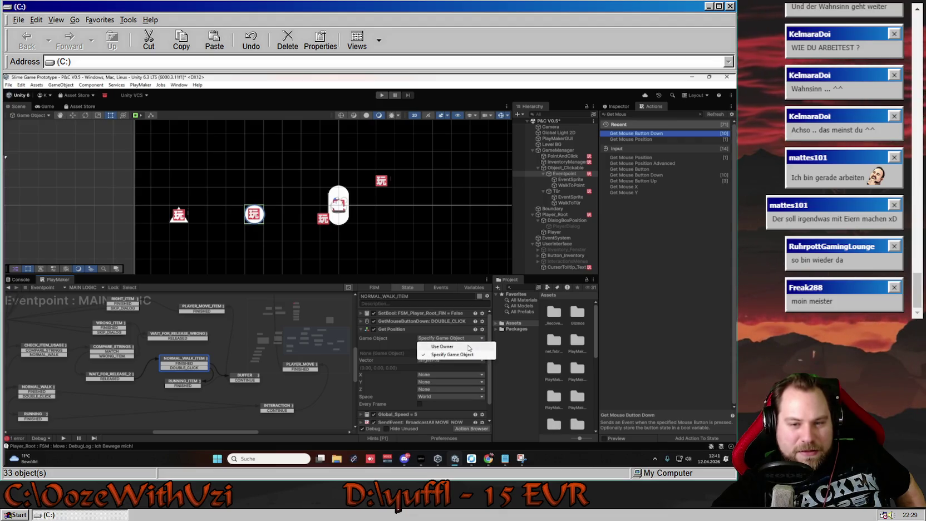
click(397, 334)
scroll(434, 361, down, 2)
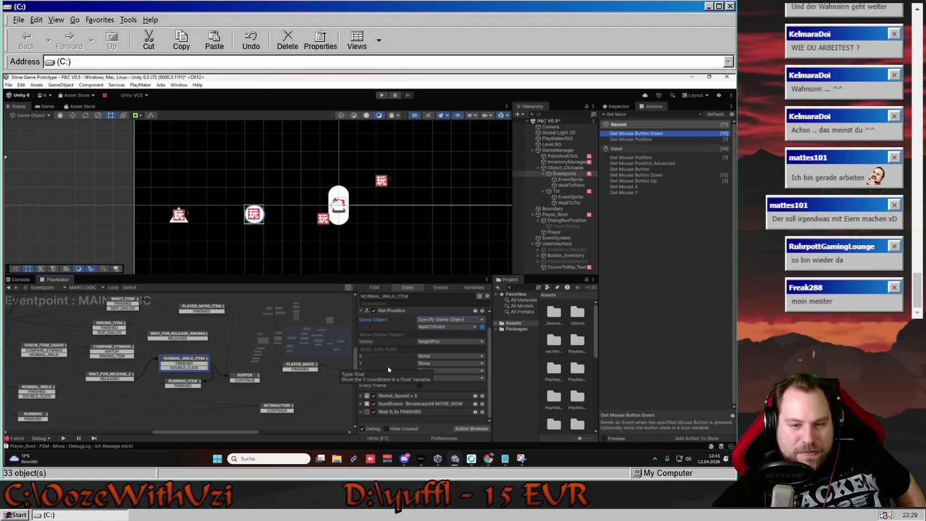
scroll(387, 366, up, 2)
click(381, 94)
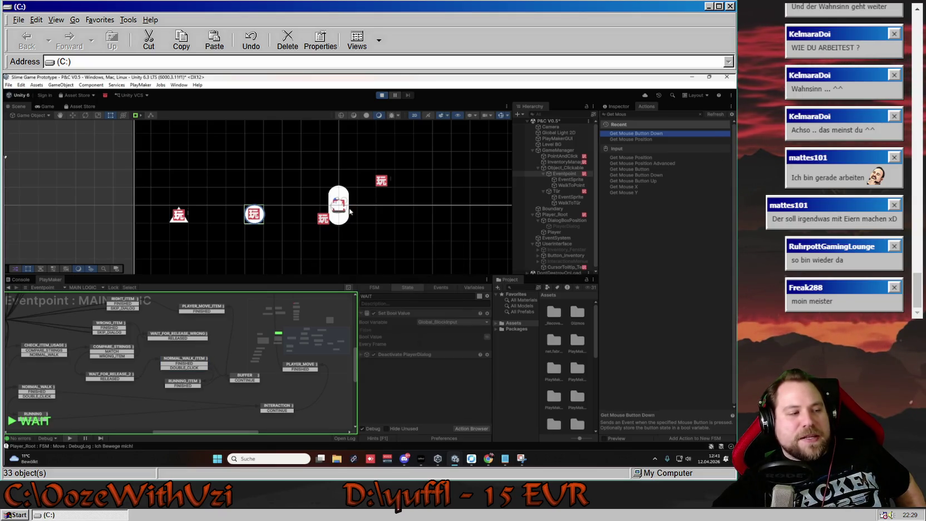
- Take the key from the inventory, use it on the door, walk around, then stop play mode
click(232, 195)
click(169, 158)
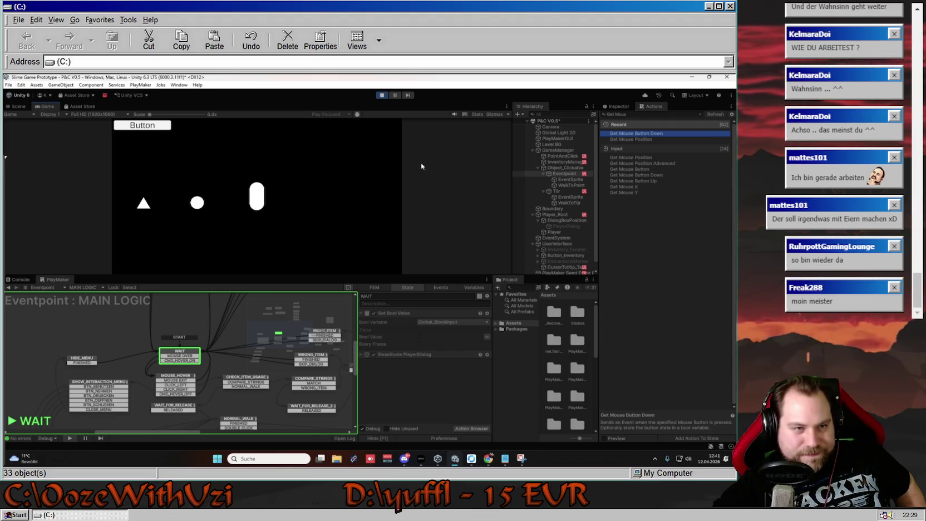
click(142, 202)
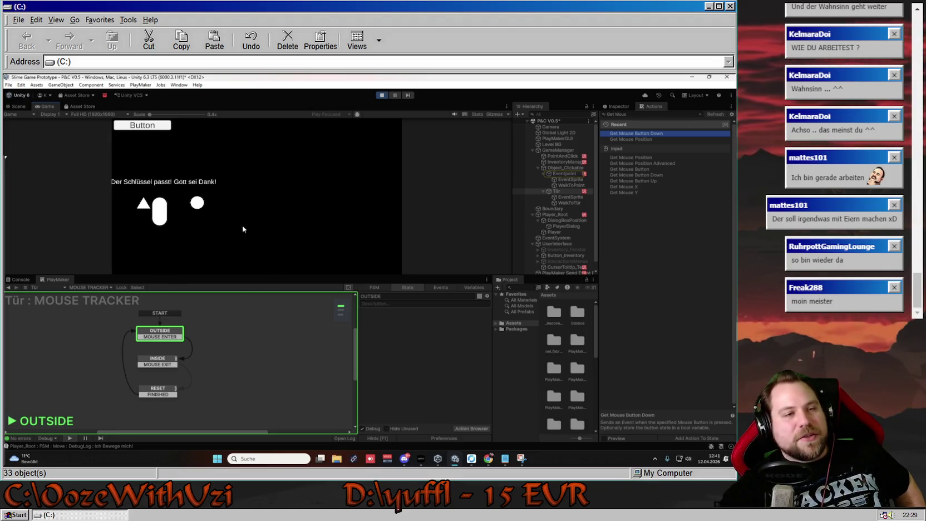
click(254, 203)
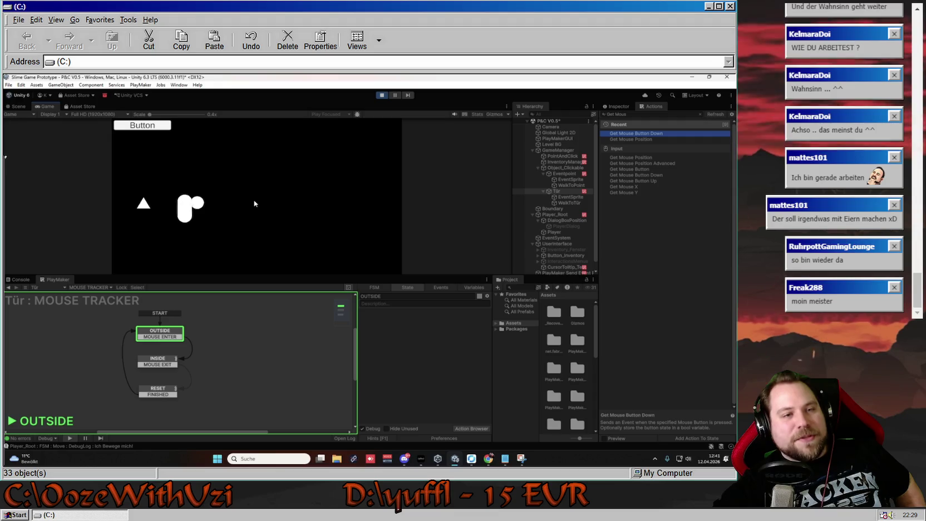
click(254, 202)
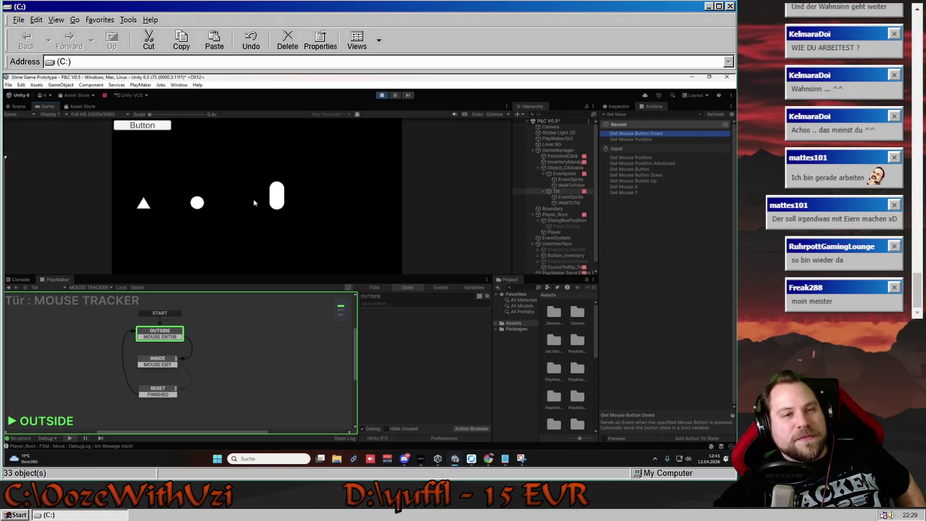
click(382, 94)
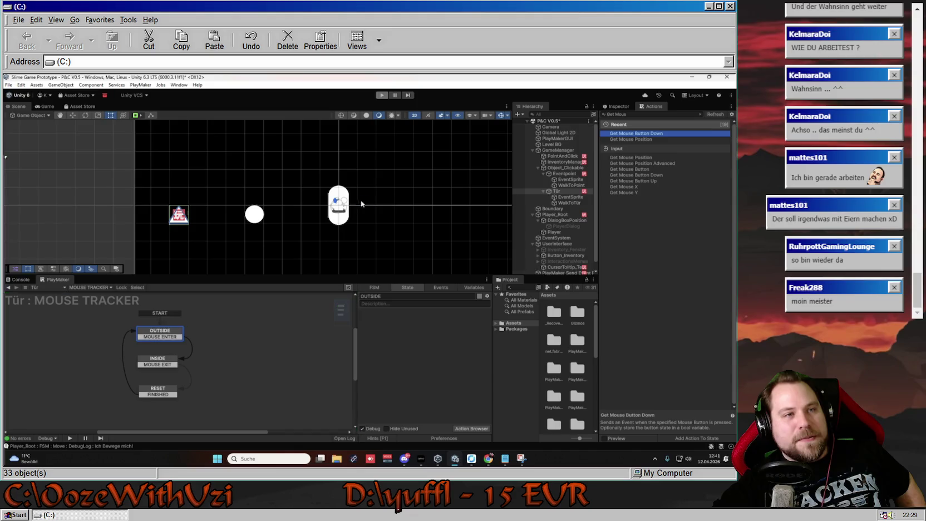
- Check Tür's list of state machines, leaving the selection unchanged
click(94, 288)
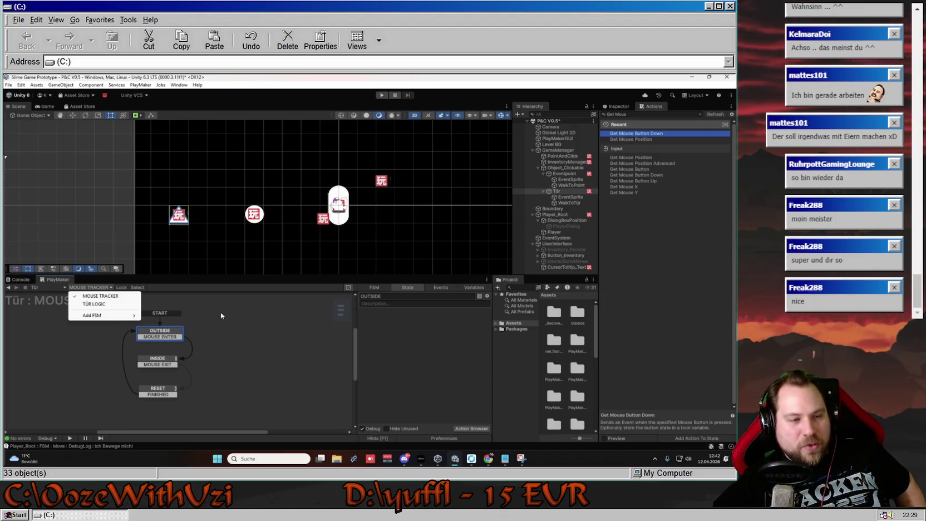
click(220, 308)
click(90, 287)
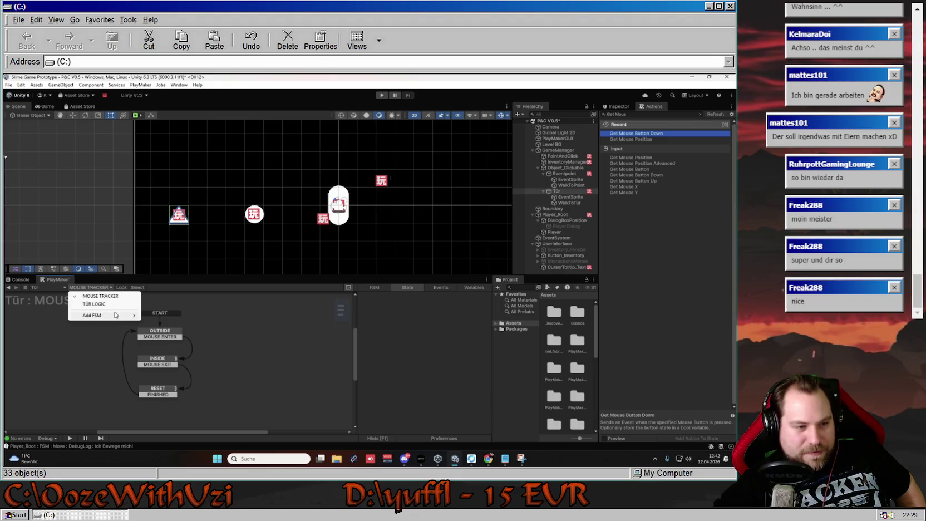
click(120, 288)
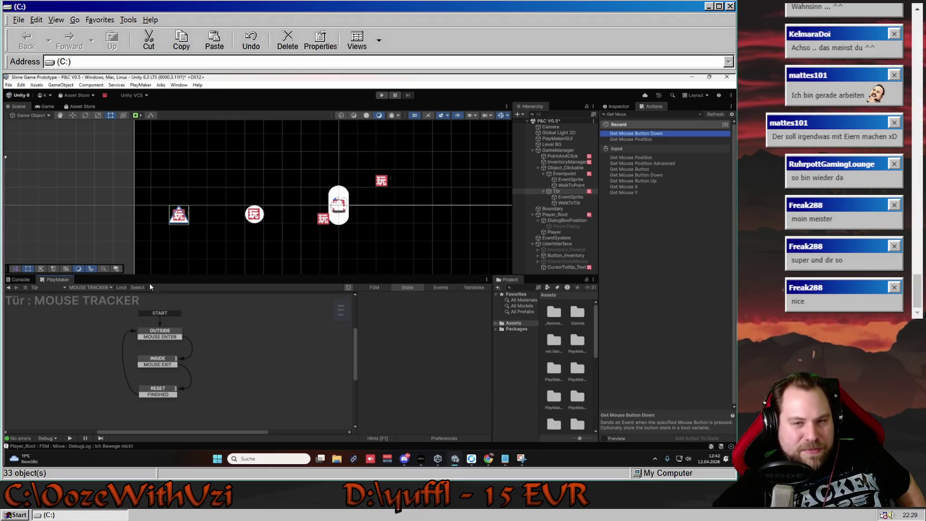
- Show the Eventpoint's MAIN LOGIC graph and pan across to the walk states
click(562, 173)
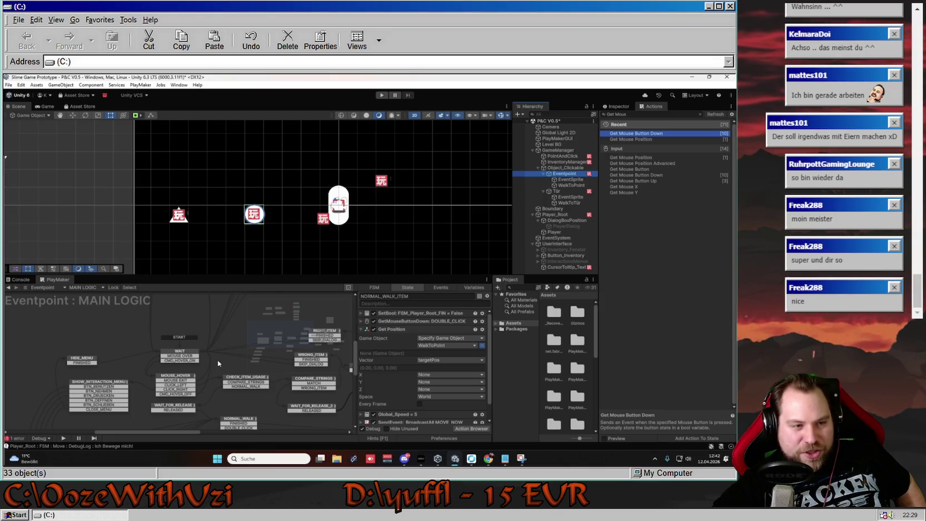
mouse_move(201, 387)
mouse_down()
mouse_move(182, 348)
mouse_move(157, 355)
mouse_up()
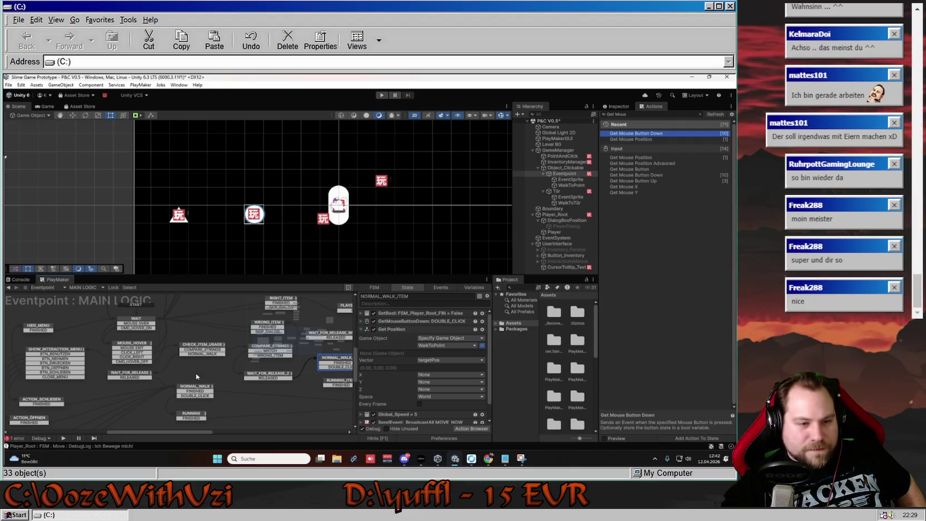
mouse_move(196, 376)
mouse_down()
mouse_move(130, 385)
mouse_move(141, 432)
mouse_move(149, 381)
mouse_up()
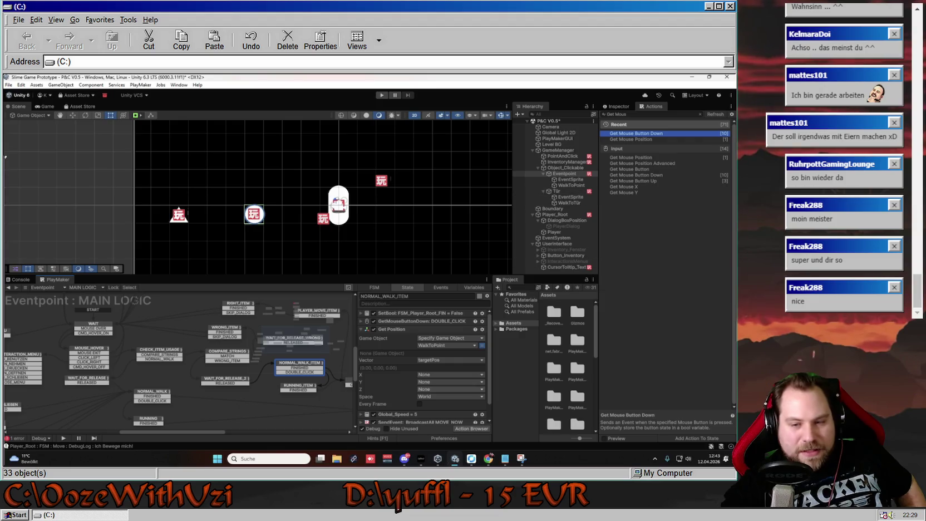
click(513, 461)
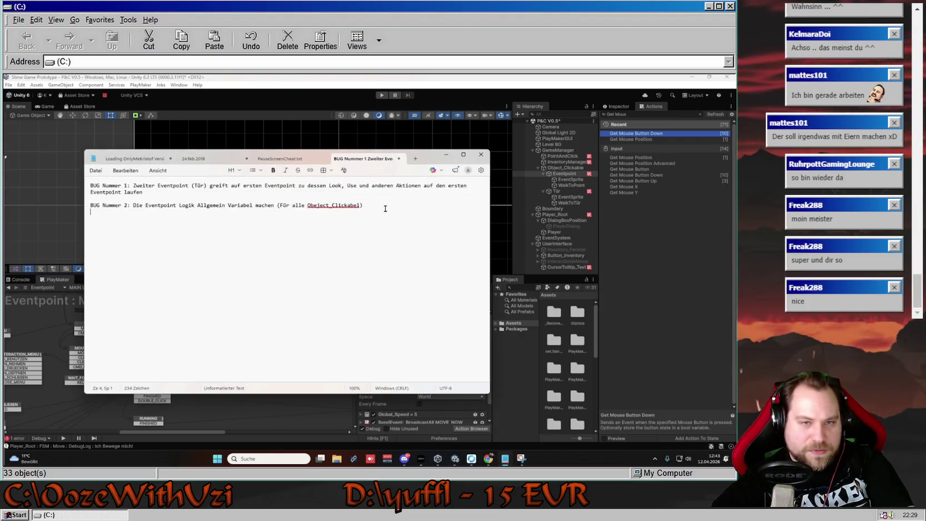
- Add a new 'ITEM Vorlage bau' entry at the end of the bug list
key(Return)
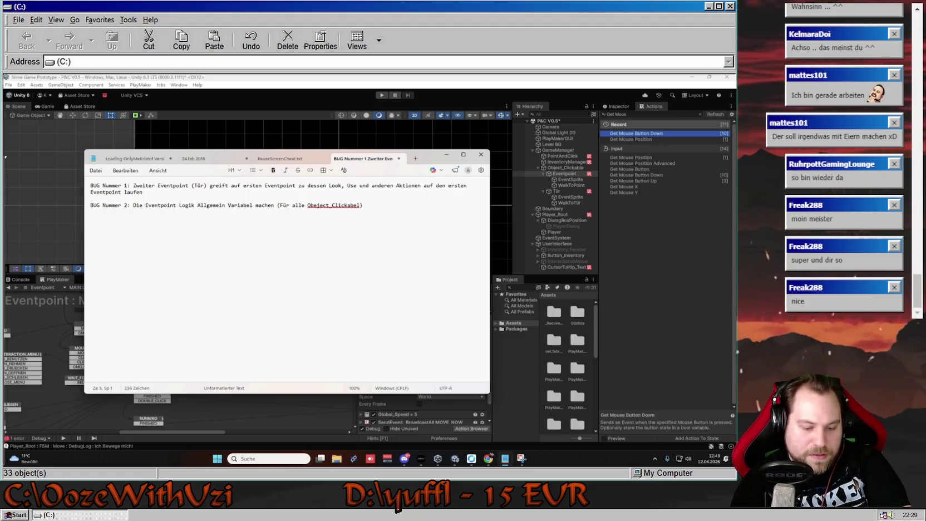
text(1ITEM Vorlage bauen)
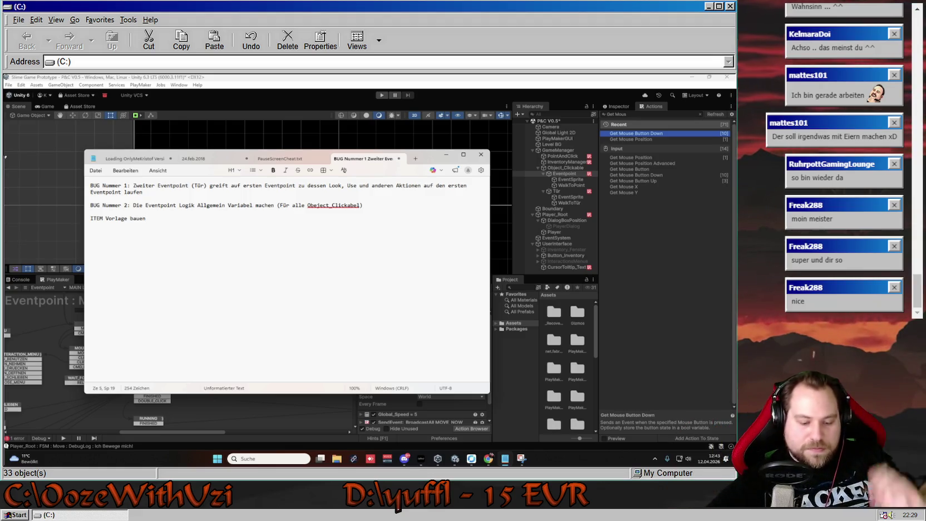
click(523, 360)
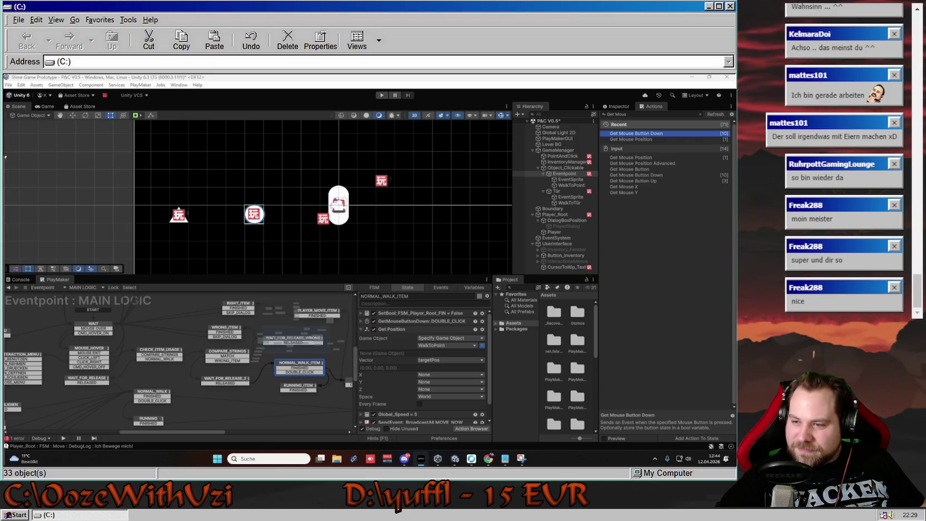
- Inspect WRONG_ITEM, then expand RIGHT_ITEM's Set Property action for the PlayerDialog text
key(alt+Tab)
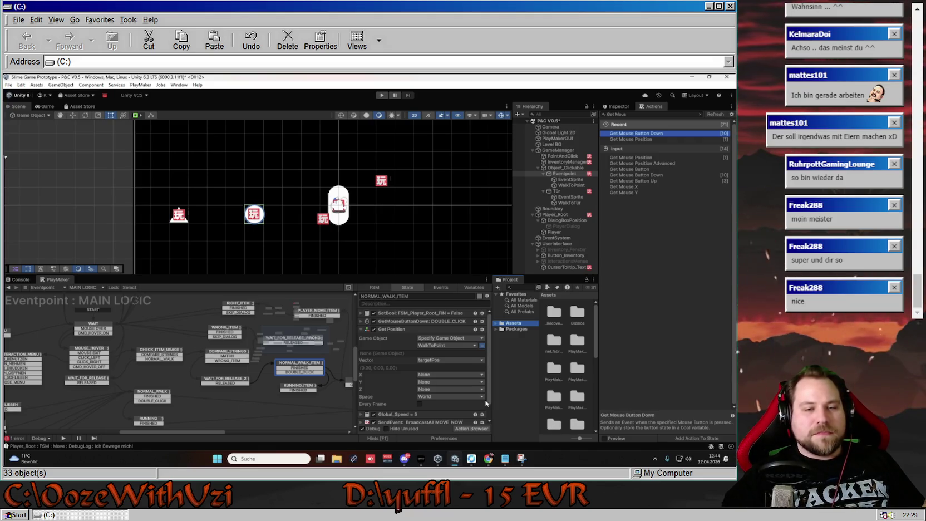
click(257, 391)
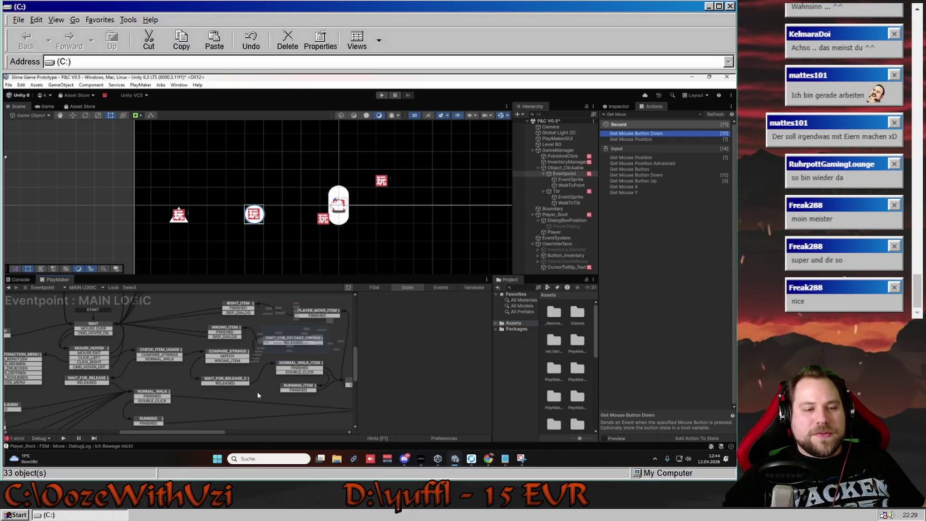
click(218, 326)
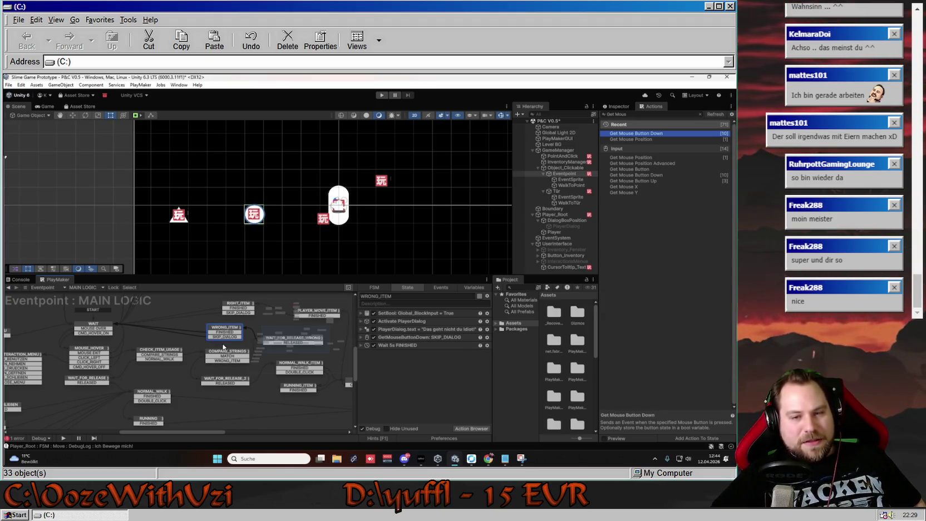
click(229, 319)
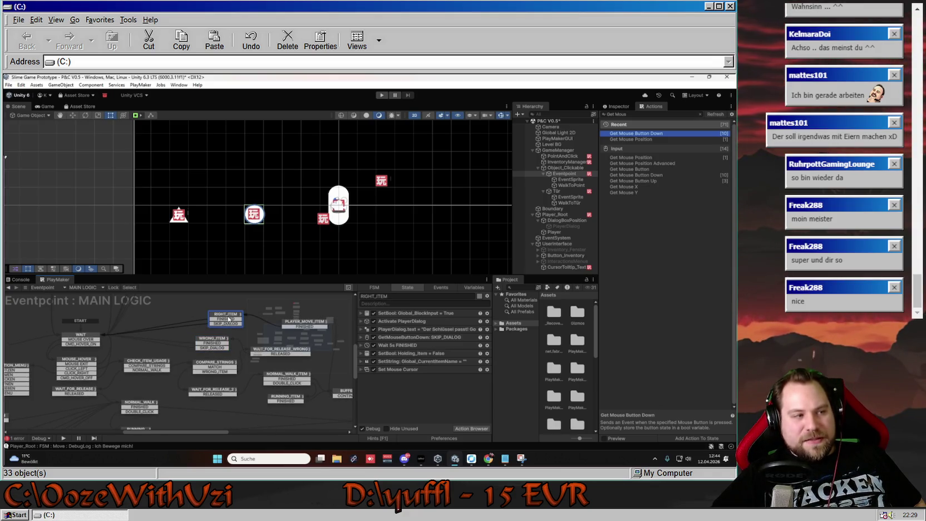
click(362, 328)
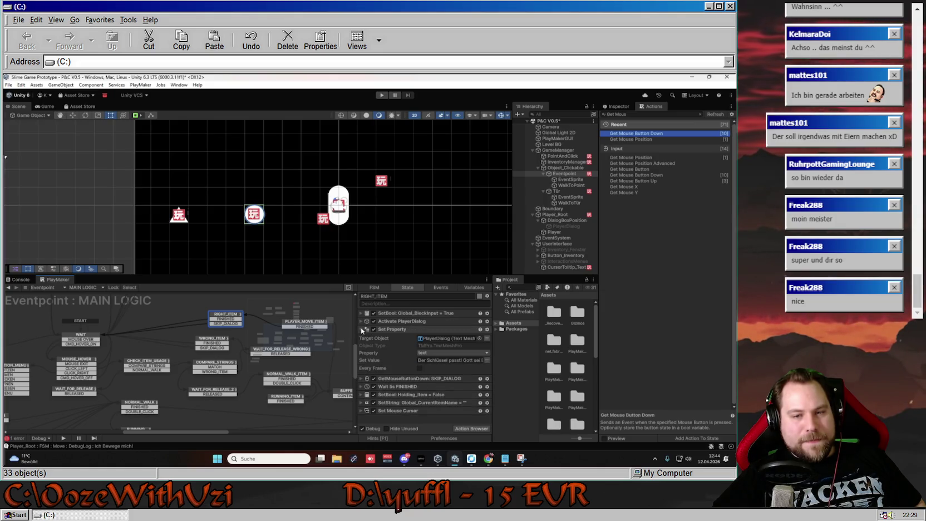
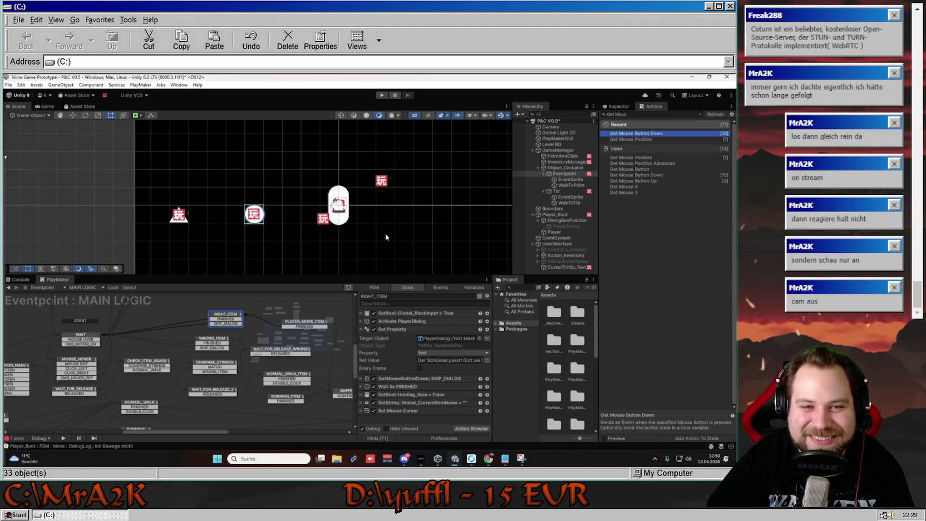
- Pan the Scene view back and forth to reframe the level
drag(385, 233, 363, 233)
key(Right)
key(Down)
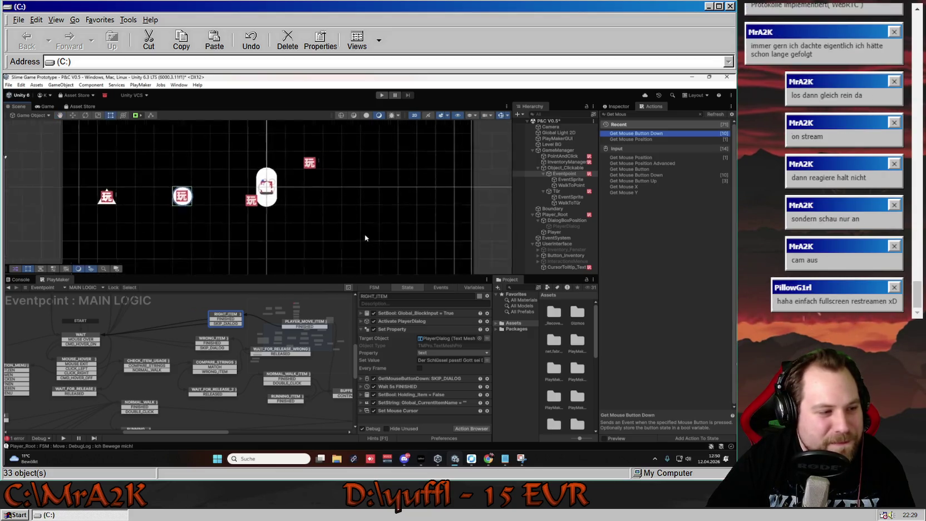
mouse_move(260, 215)
mouse_down()
mouse_move(331, 215)
mouse_move(363, 242)
mouse_move(317, 241)
mouse_move(331, 238)
mouse_up()
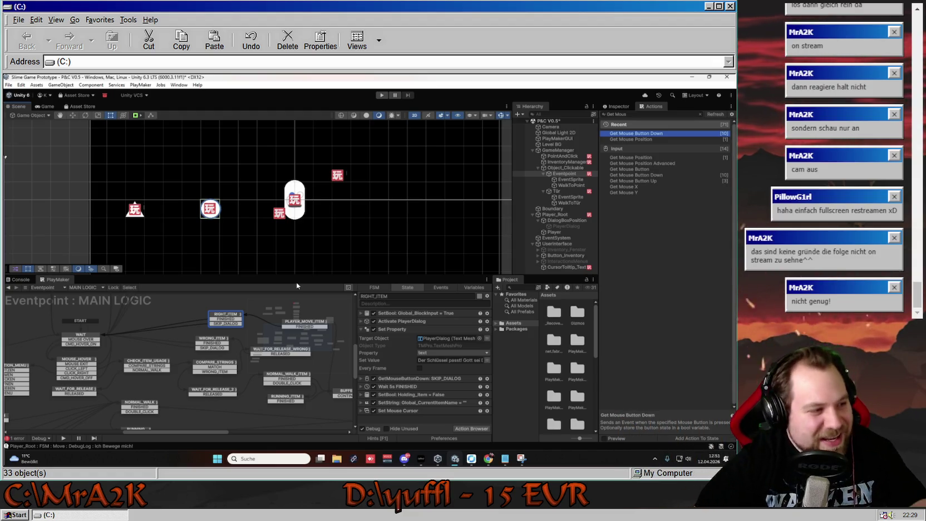
- Launch Chrome with Profil 1 and load youtube.com from the 'www' autocomplete
click(293, 458)
click(396, 251)
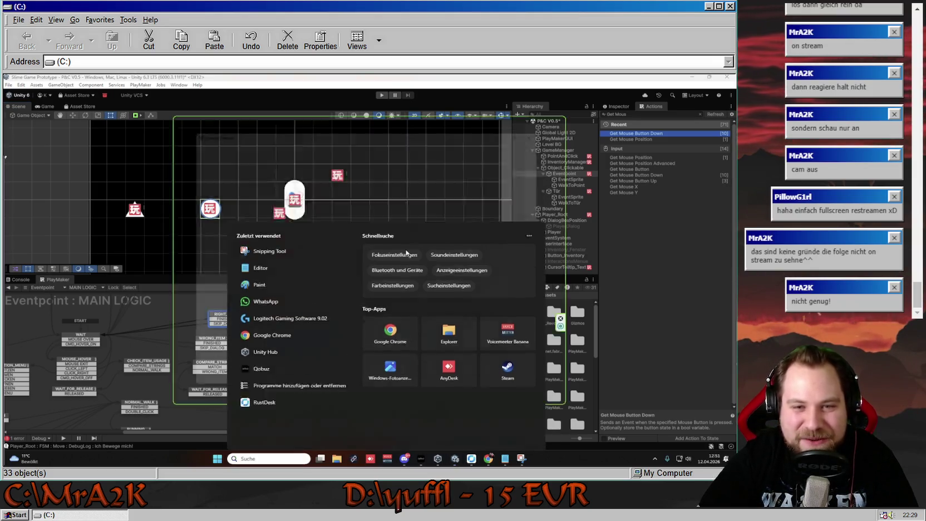
click(396, 269)
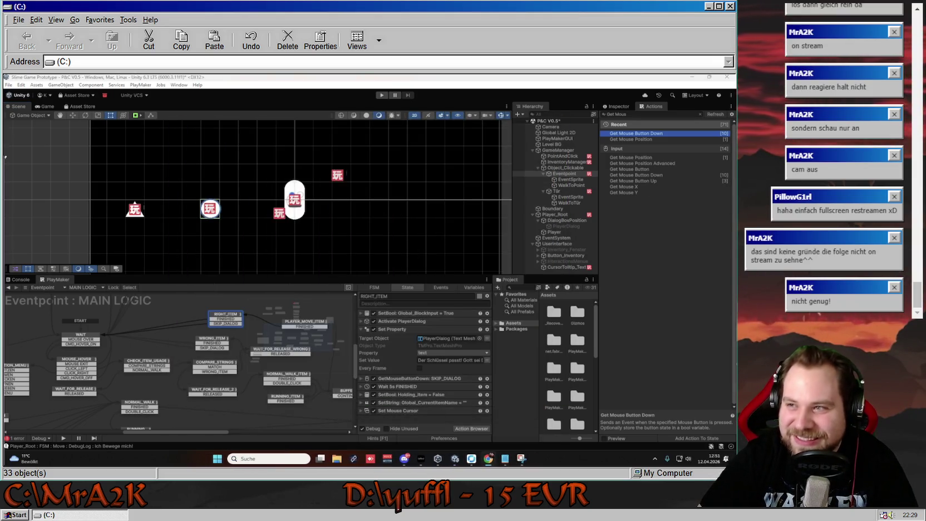
text(www)
key(Return)
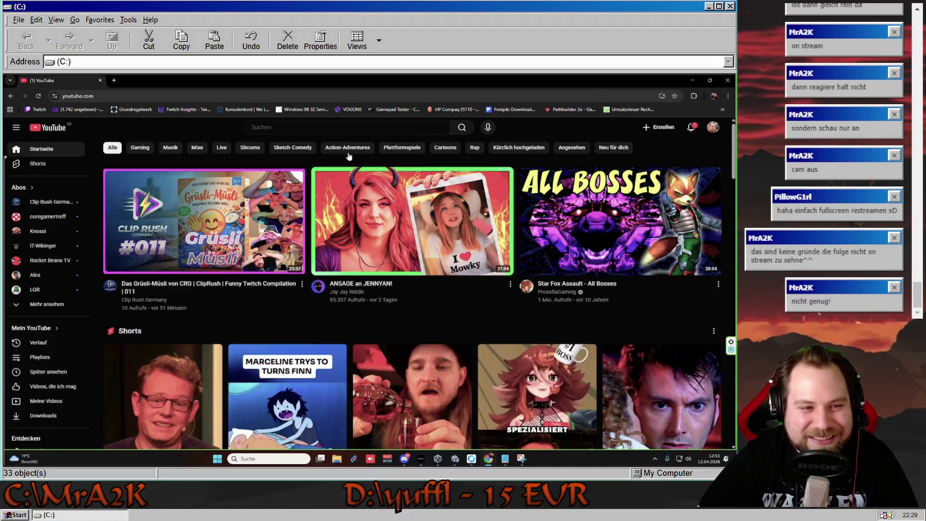
- Open the Clip Rush Germany channel in a second tab and scroll down its page
middle_click(155, 302)
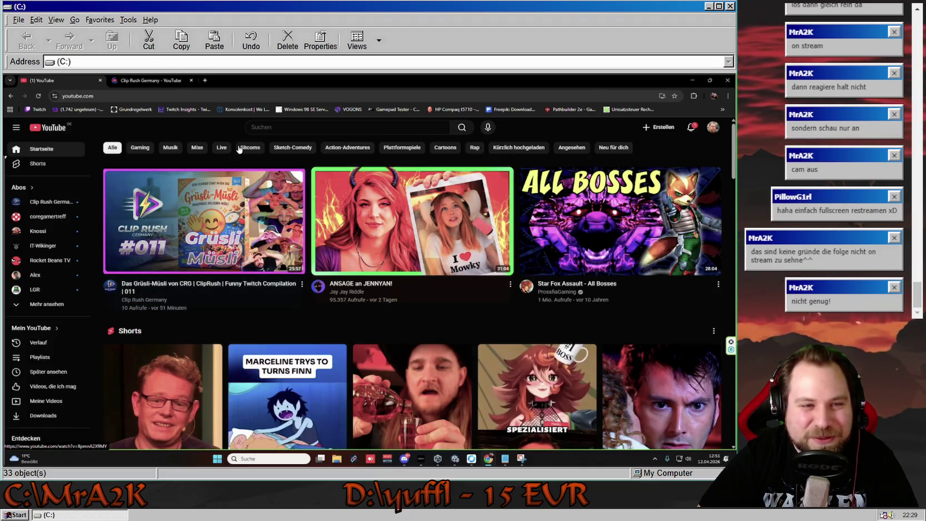
click(178, 78)
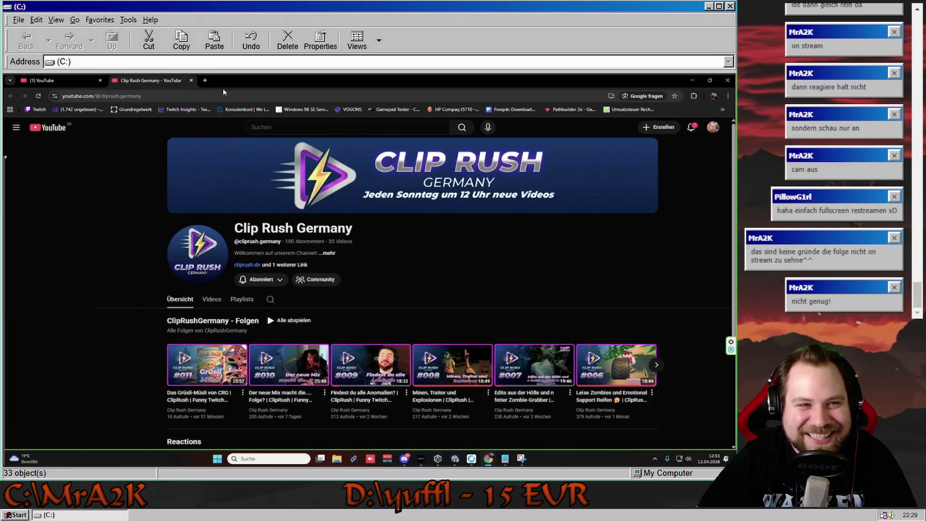
click(234, 96)
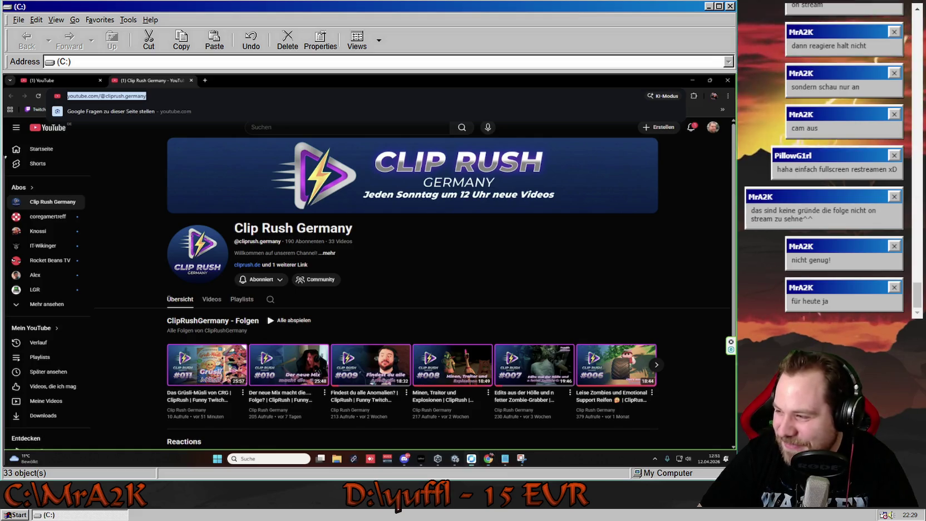
key(alt+Tab)
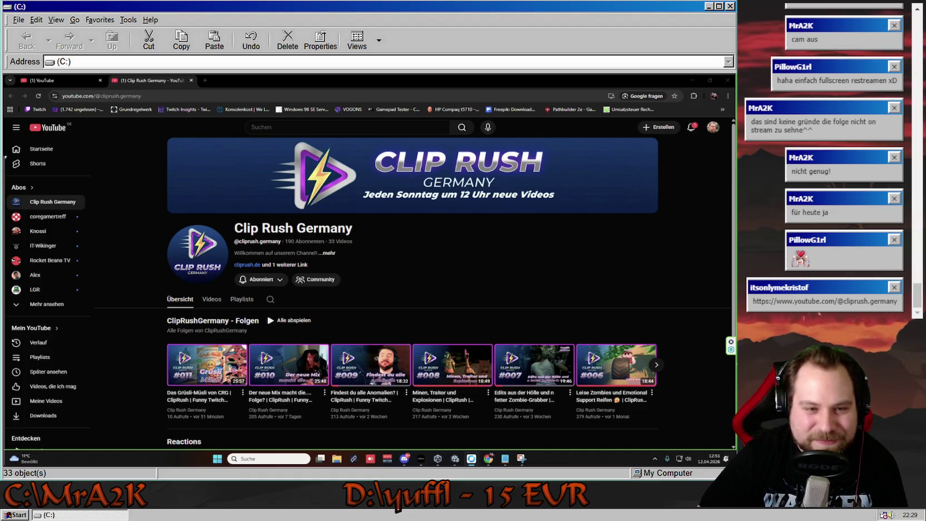
scroll(502, 290, down, 2)
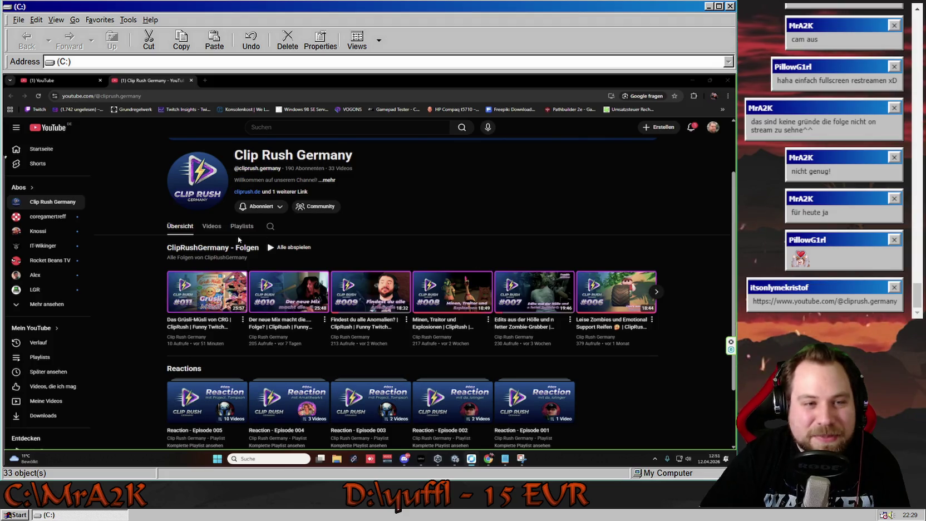
- Browse the channel's Videos grid, previewing episode thumbnails, then open a new browser tab
click(211, 227)
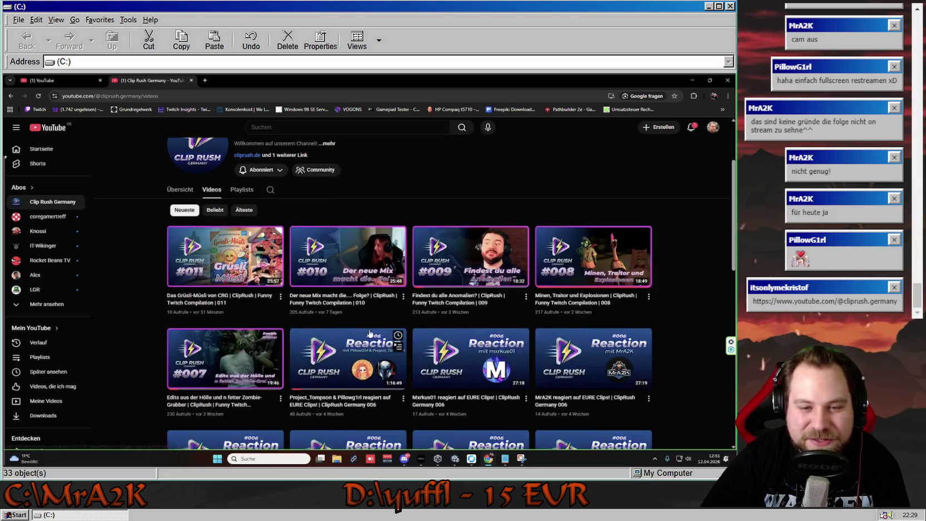
scroll(370, 333, down, 2)
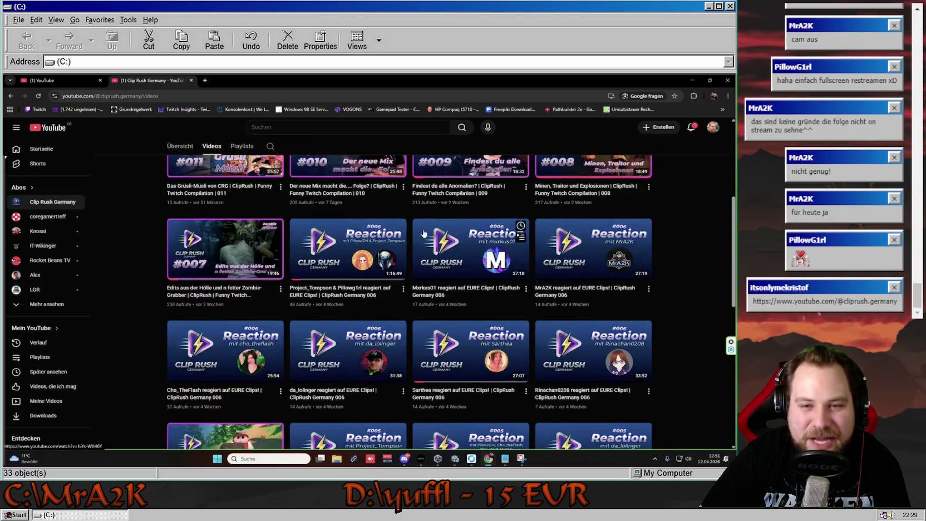
mouse_move(571, 298)
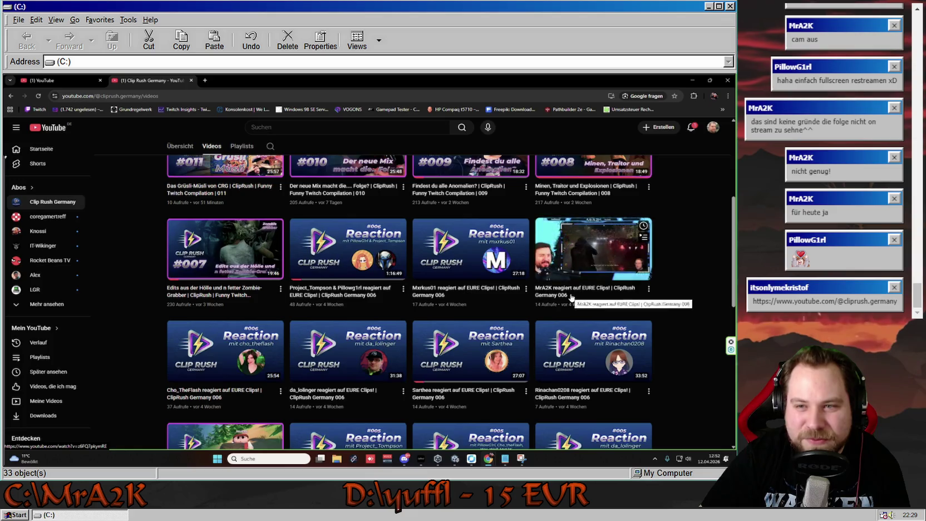
mouse_move(382, 301)
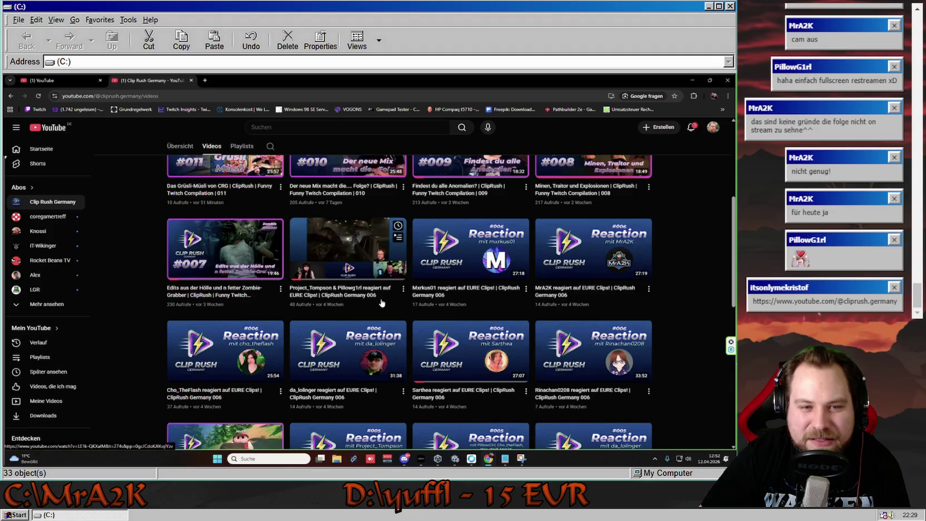
mouse_move(404, 324)
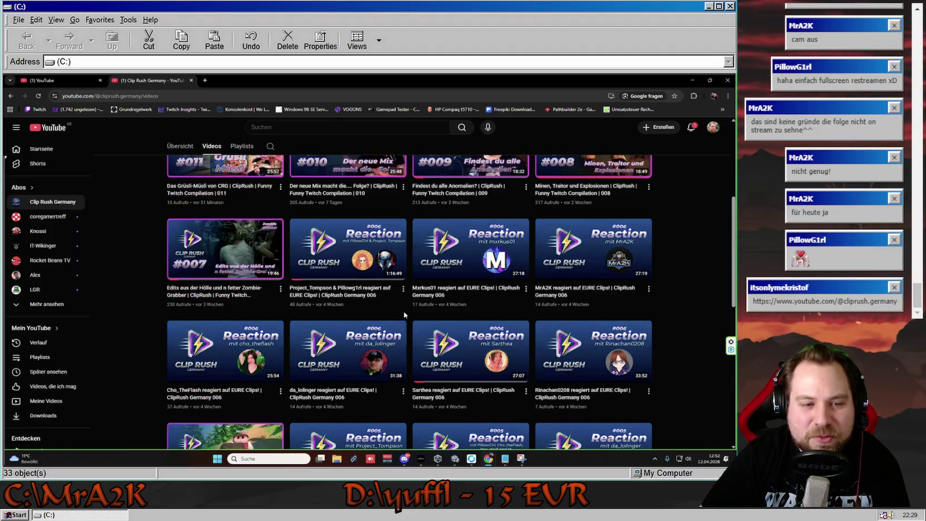
scroll(404, 311, up, 2)
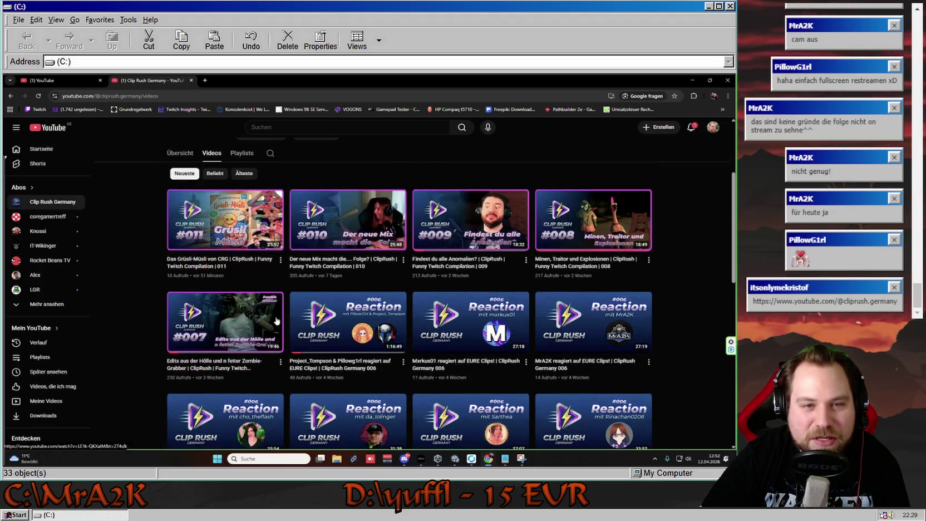
mouse_move(466, 239)
mouse_move(182, 233)
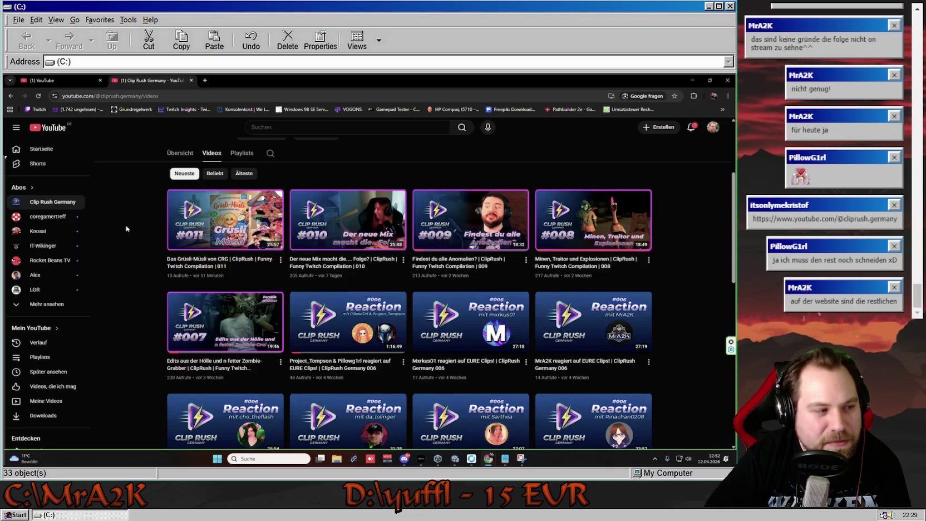
click(206, 80)
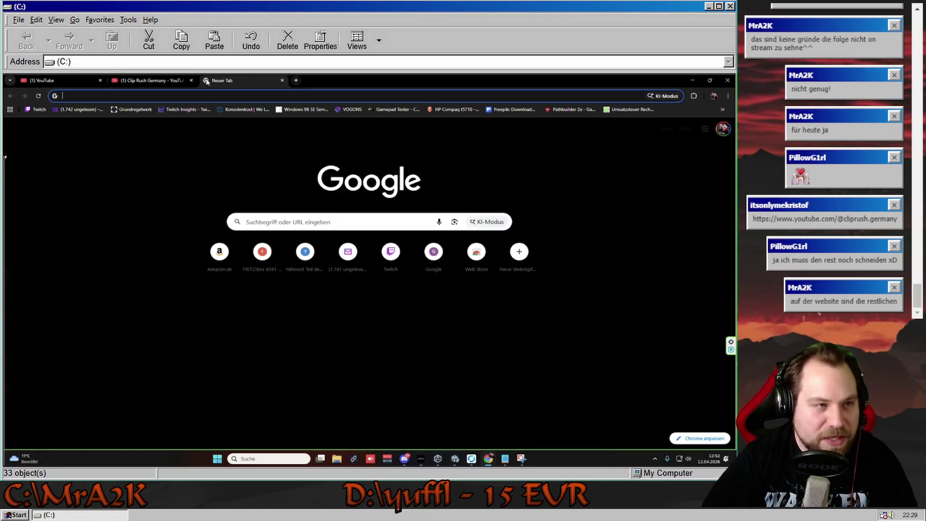
text(cliprush.de)
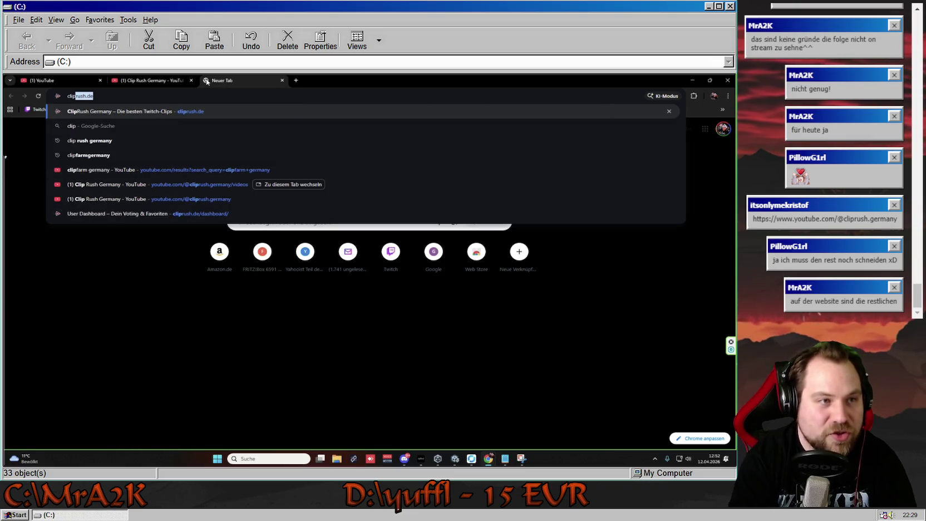
key(Return)
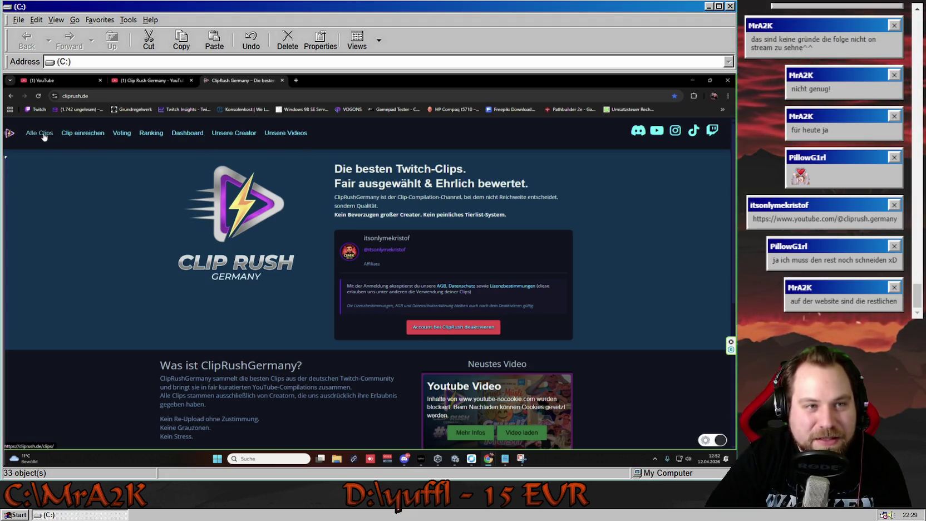
click(121, 133)
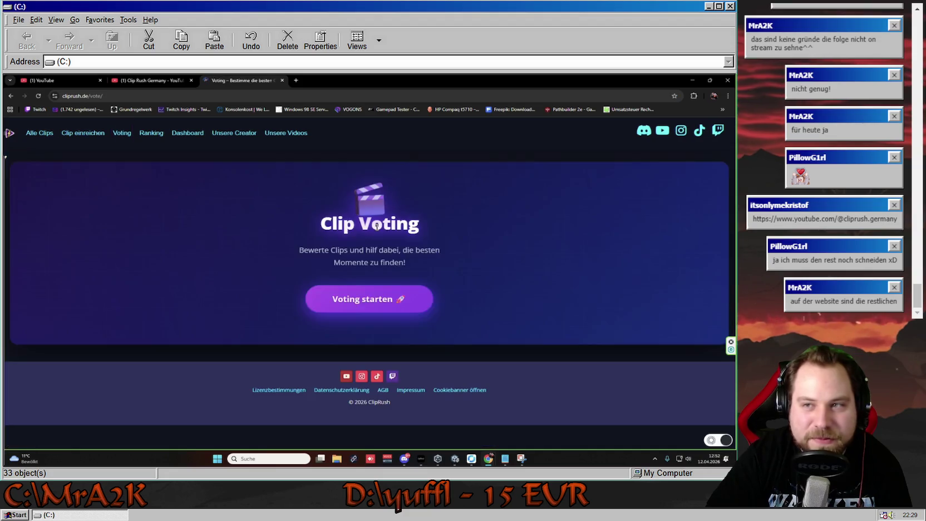
click(351, 306)
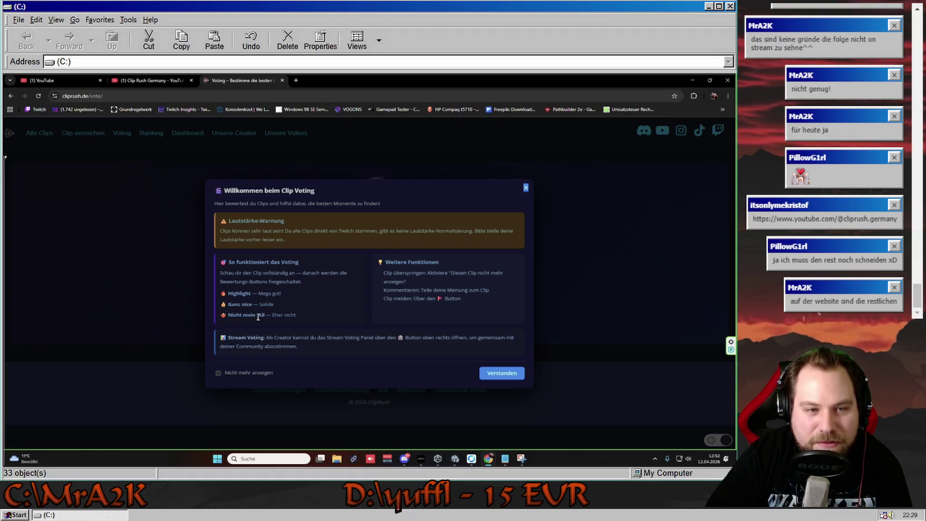
click(501, 373)
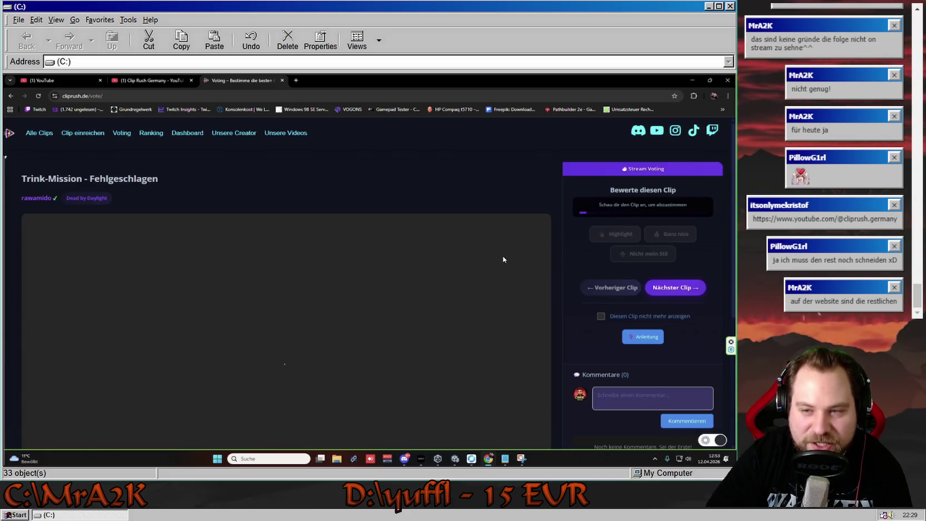
scroll(118, 344, down, 2)
scroll(119, 345, up, 1)
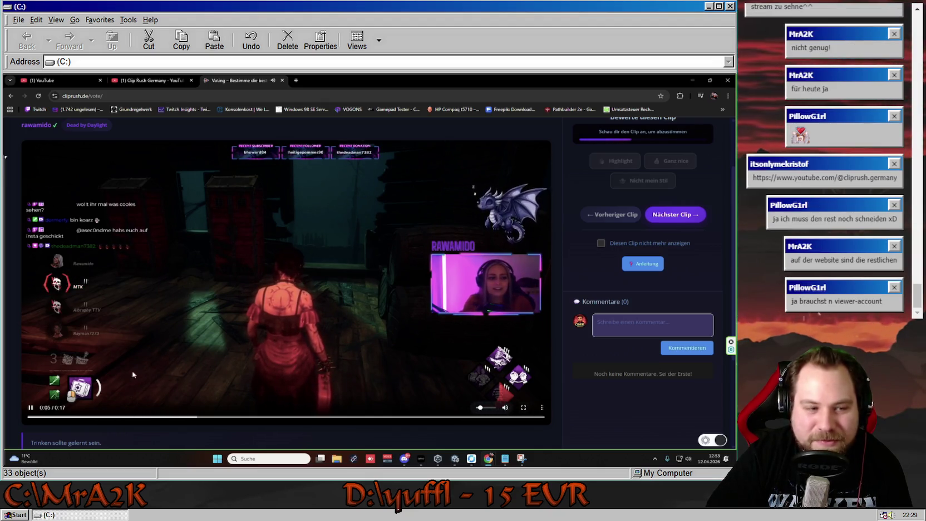
scroll(193, 380, up, 1)
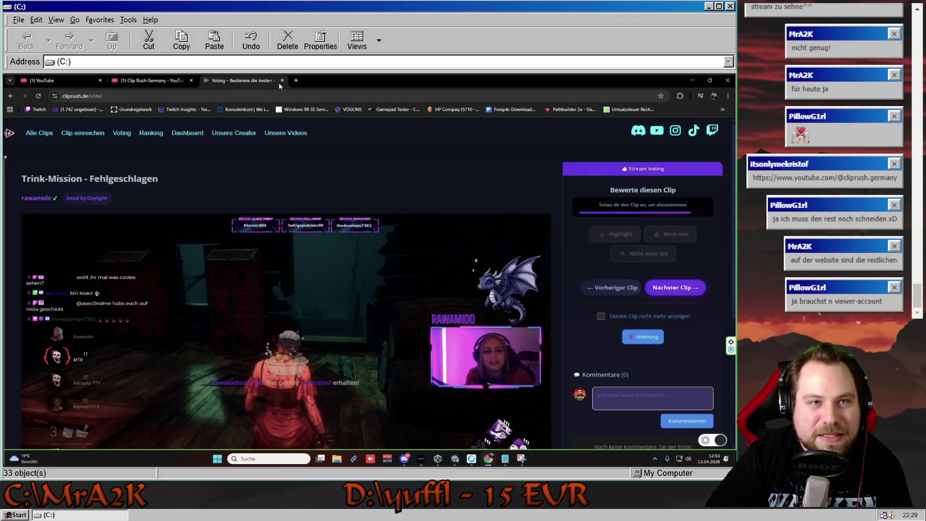
click(282, 81)
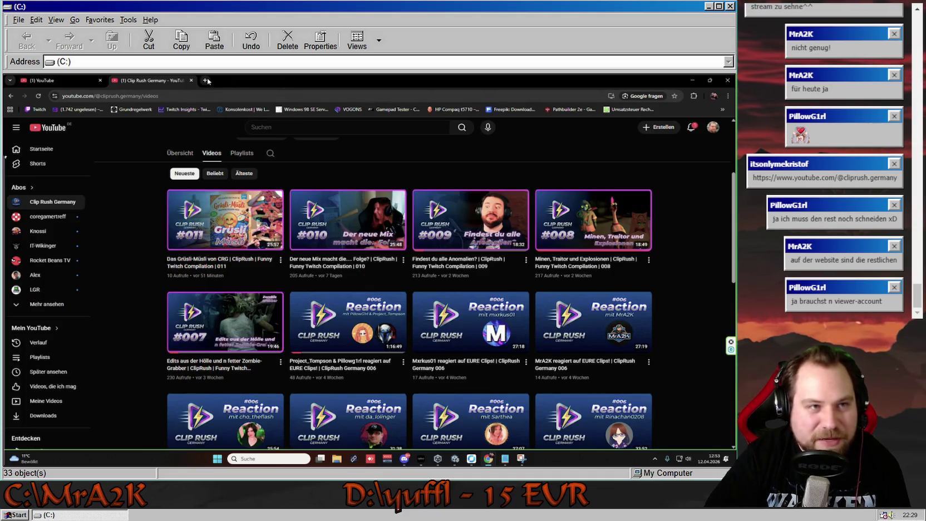
- Load cliprush.de in a new tab by typing 'clip'
click(204, 81)
text(cliprush.de)
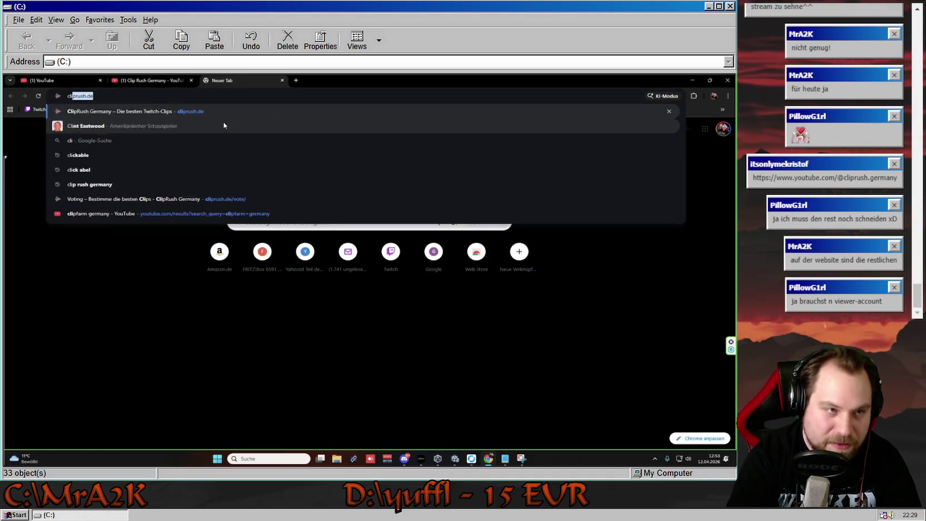
key(Return)
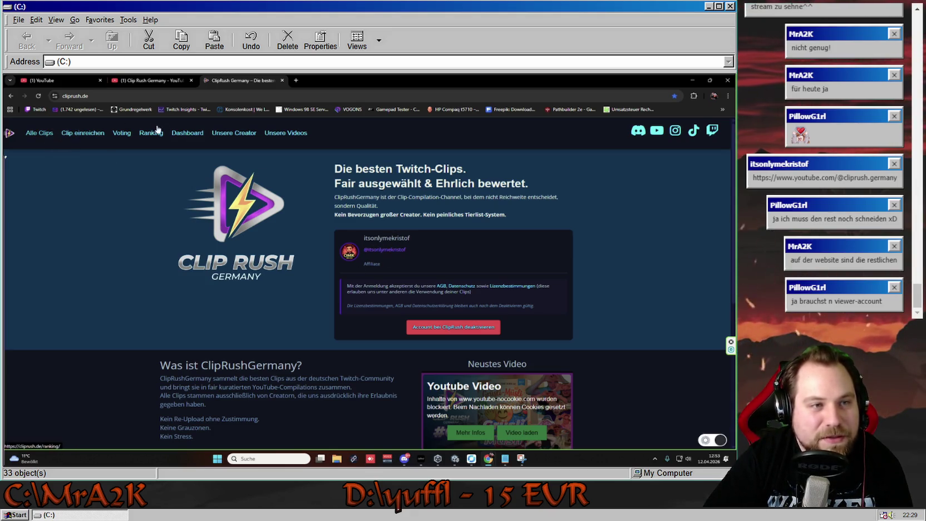
- Show the 'Alle Clips' list and scroll through the clip grid and back
click(39, 132)
scroll(441, 368, down, 10)
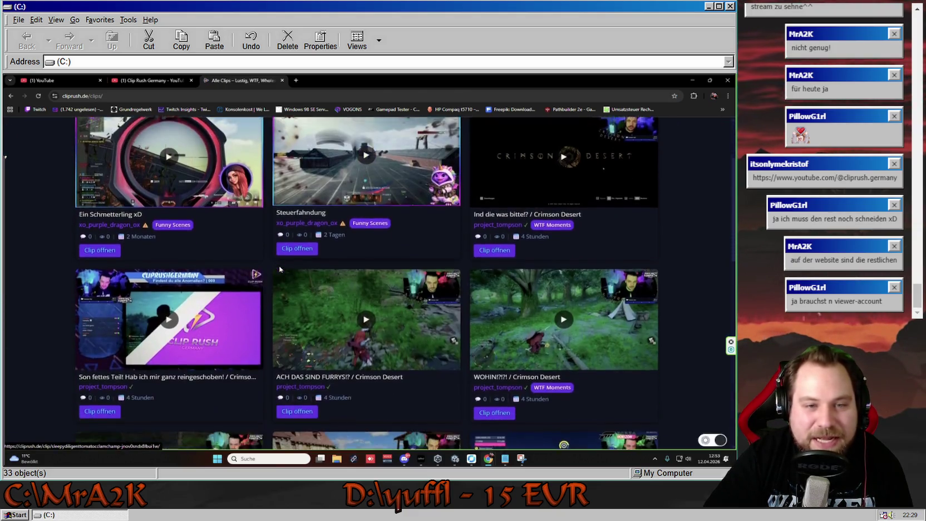
scroll(441, 368, up, 10)
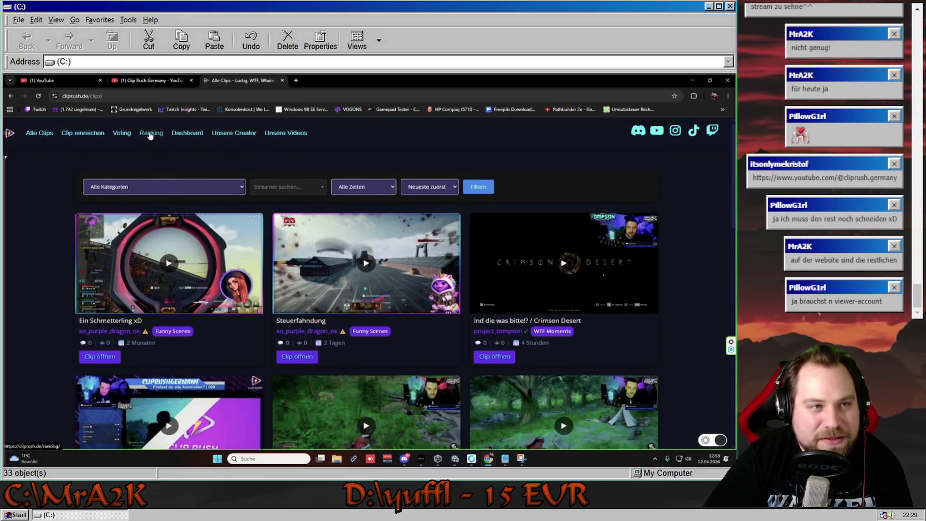
- Scroll through the 'Unsere Videos' episode list, then go to 'Unsere Creator'
click(286, 134)
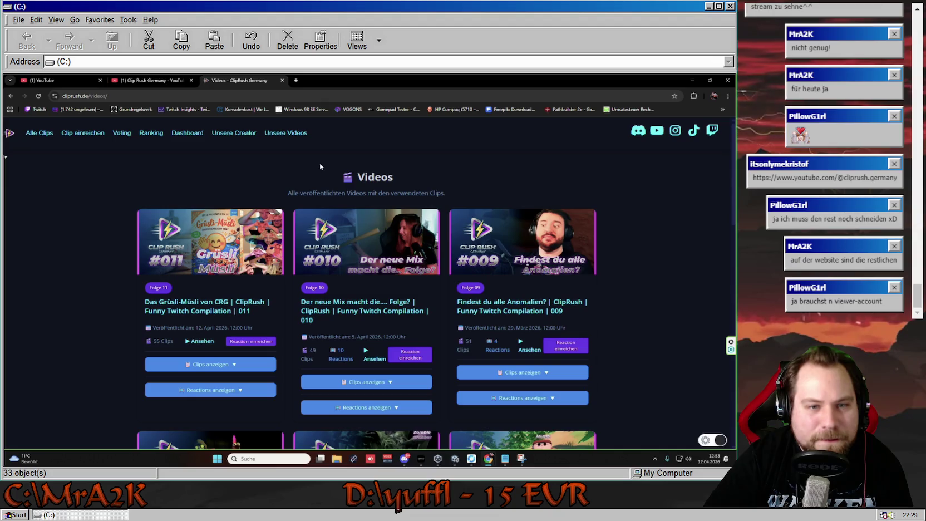
scroll(290, 241, down, 5)
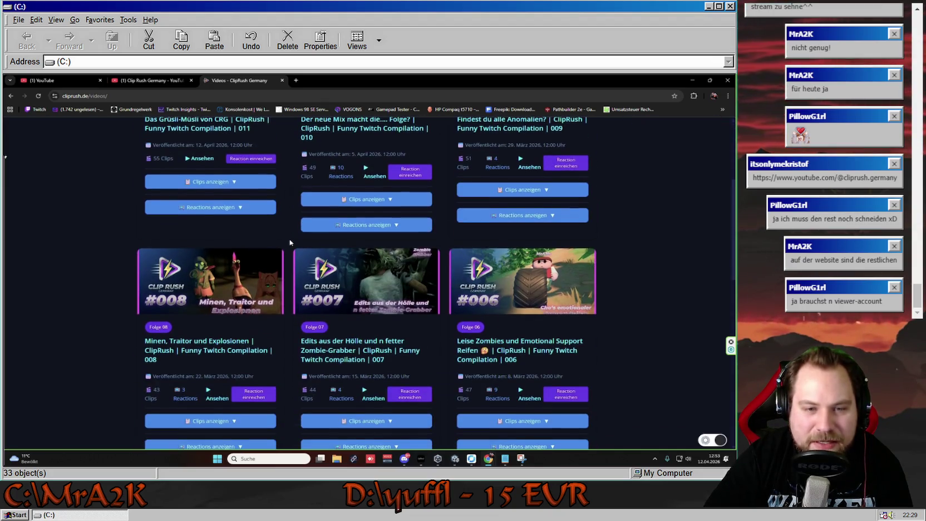
scroll(289, 242, down, 9)
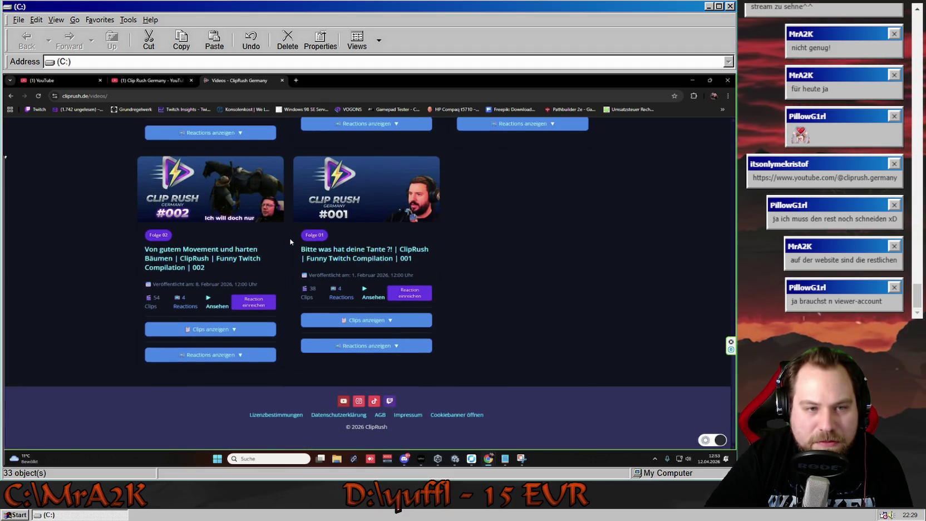
scroll(290, 242, up, 14)
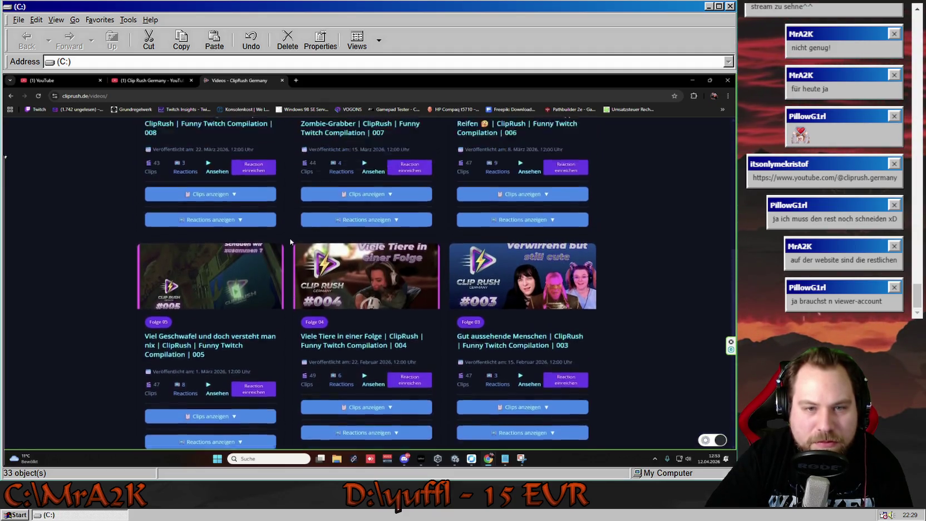
scroll(290, 241, up, 1)
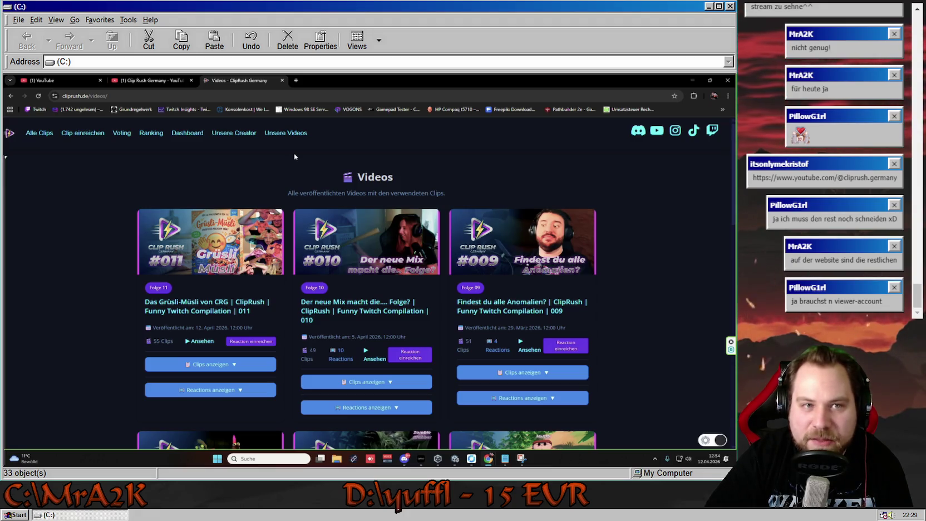
scroll(295, 157, down, 5)
scroll(290, 211, up, 5)
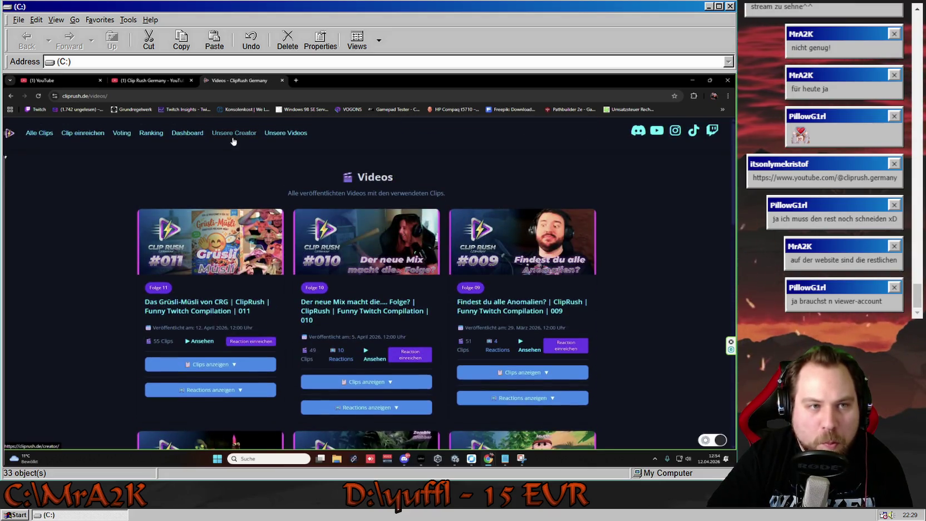
click(233, 141)
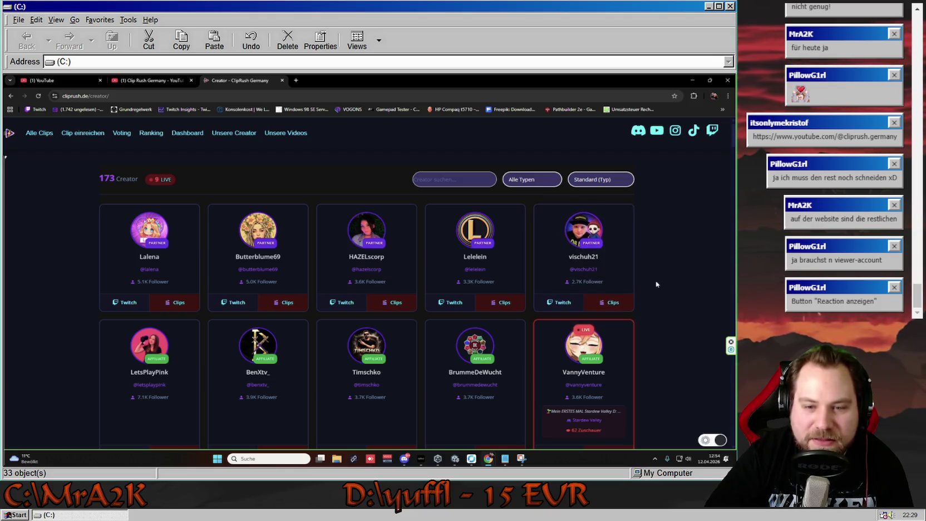
- Scroll down through the creator grid of partner and affiliate profile cards
scroll(653, 284, down, 3)
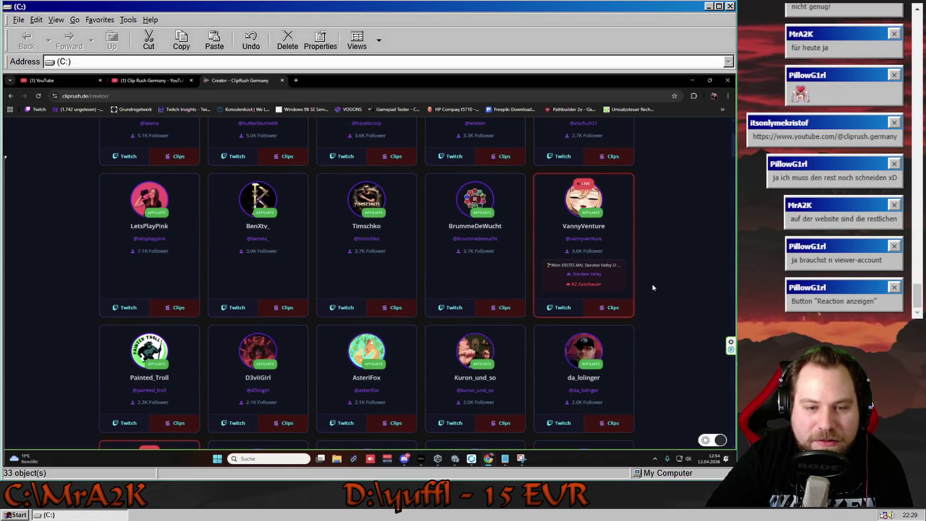
scroll(653, 287, down, 4)
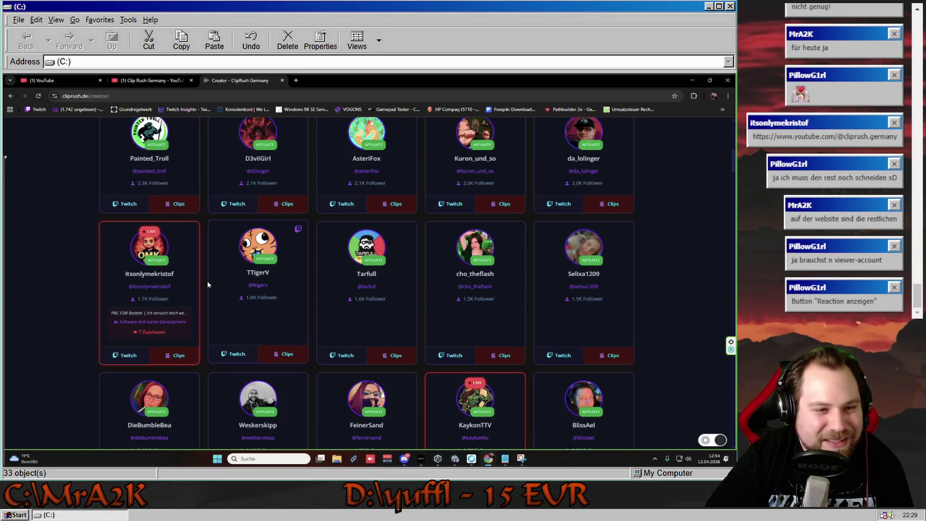
scroll(651, 316, down, 4)
scroll(651, 324, down, 6)
scroll(652, 331, down, 7)
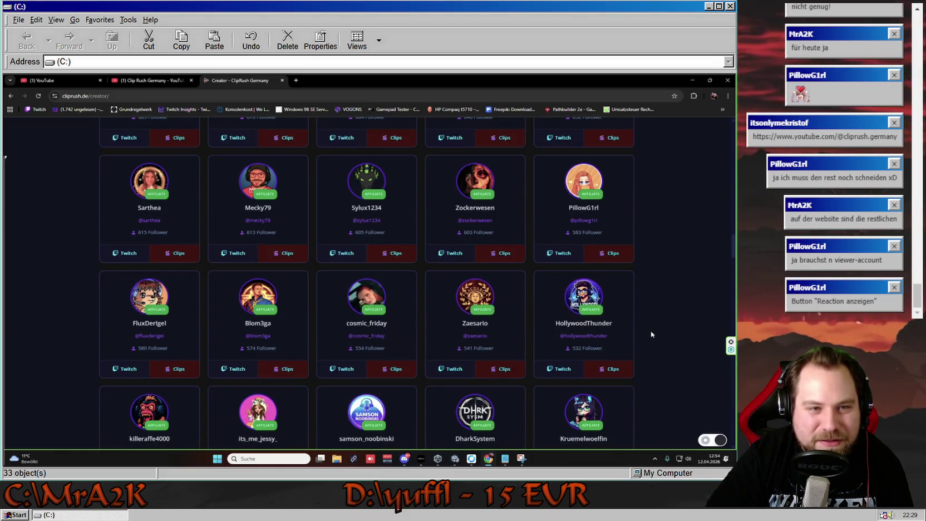
scroll(650, 331, down, 10)
scroll(652, 335, down, 8)
scroll(650, 348, up, 15)
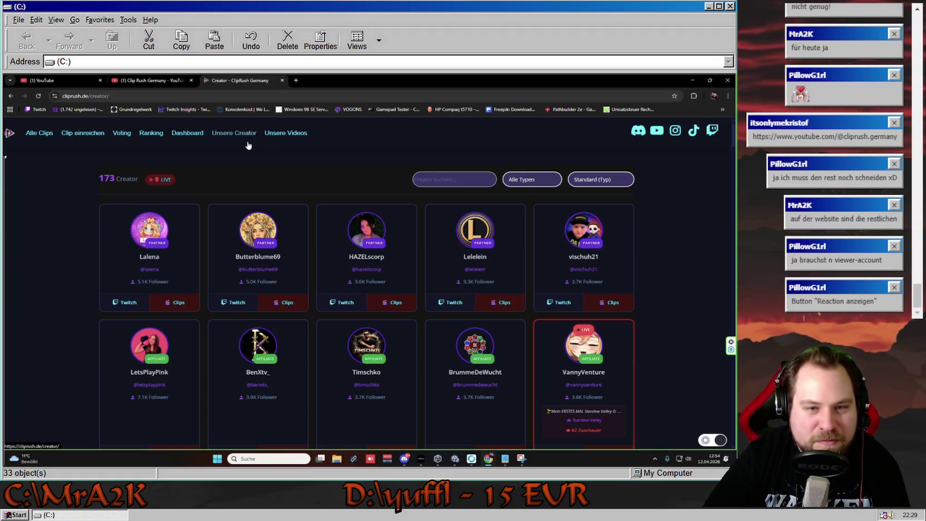
scroll(254, 166, down, 5)
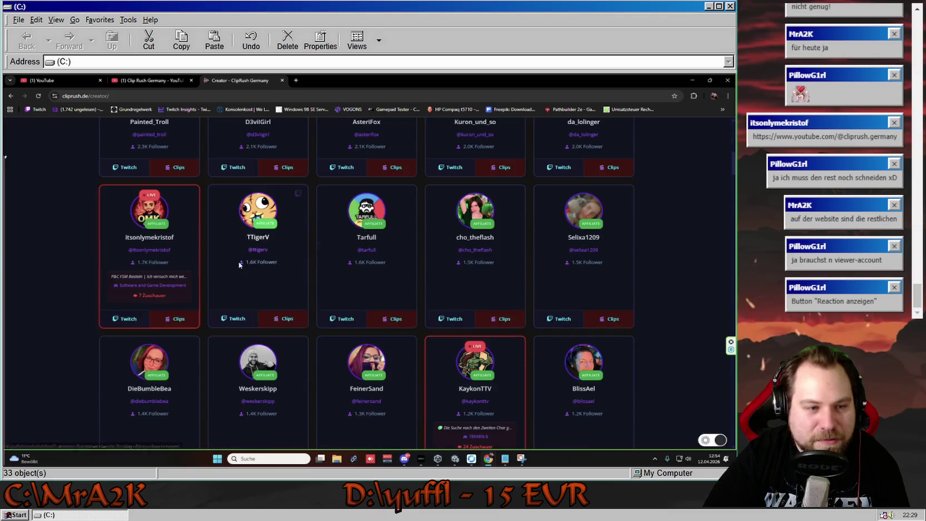
- Check the game-development streamer's clips and Twitch channel in new tabs, then close both
click(173, 317)
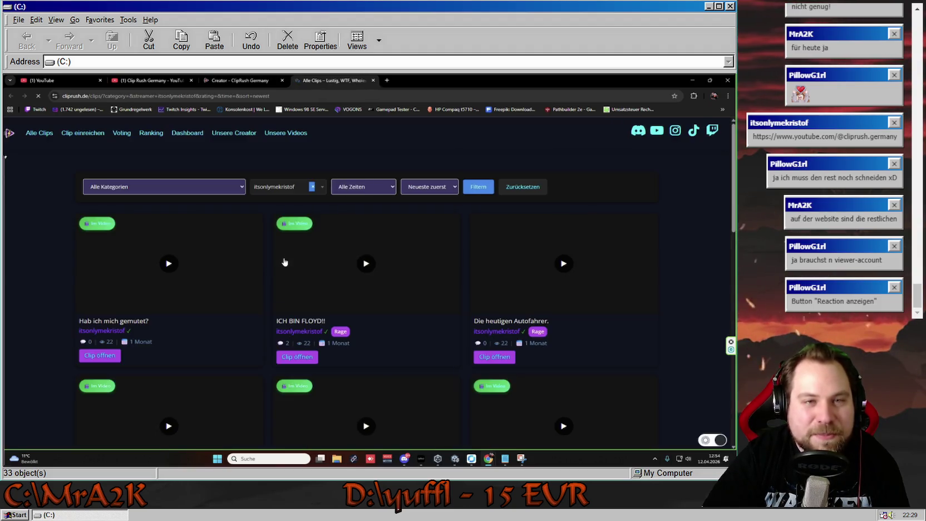
scroll(257, 260, down, 10)
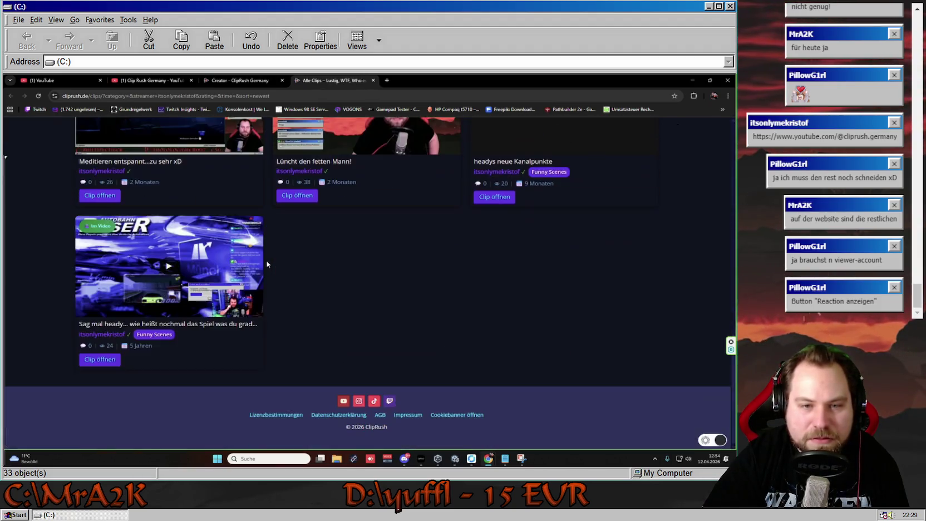
scroll(266, 263, up, 10)
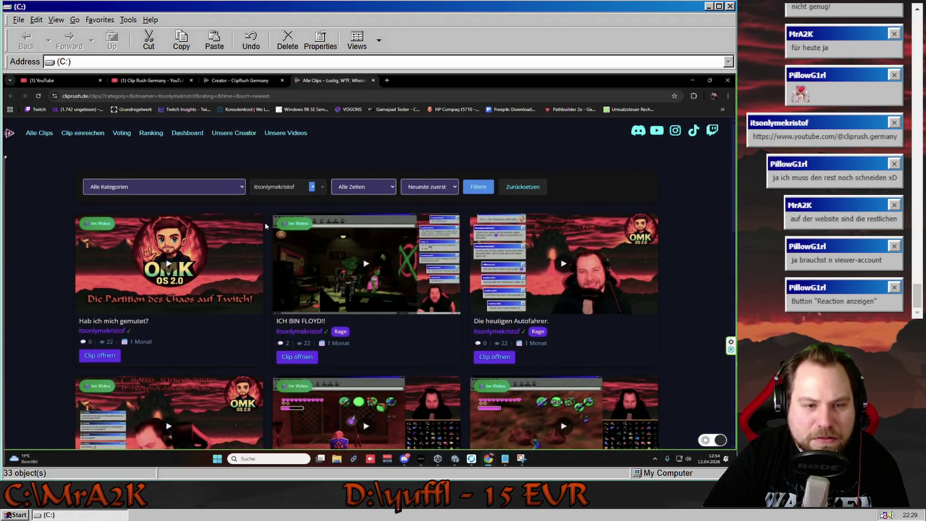
click(372, 81)
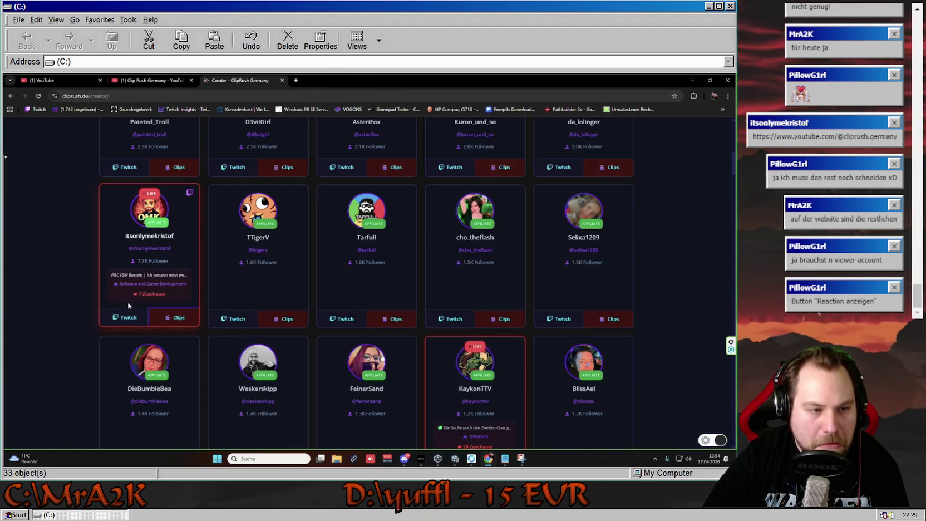
click(126, 317)
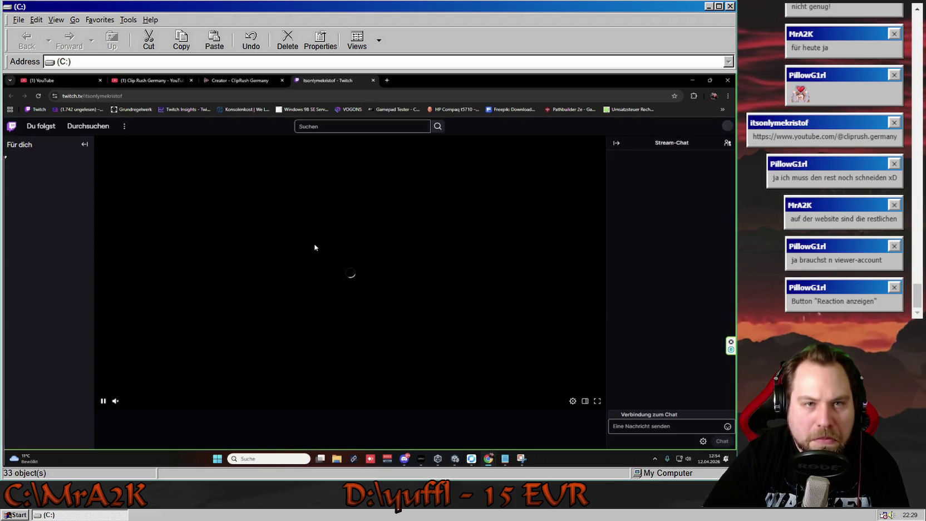
click(374, 81)
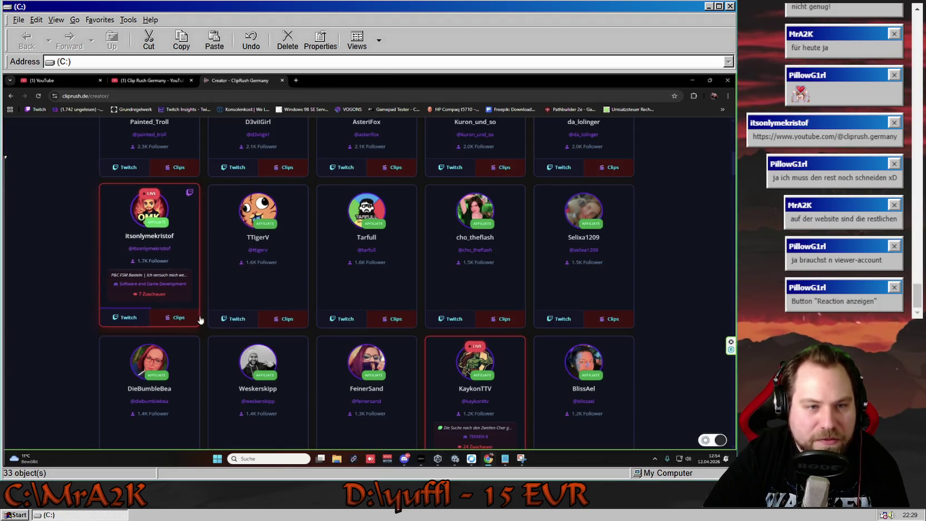
- Scroll the creator overview back up toward the top
scroll(243, 334, up, 3)
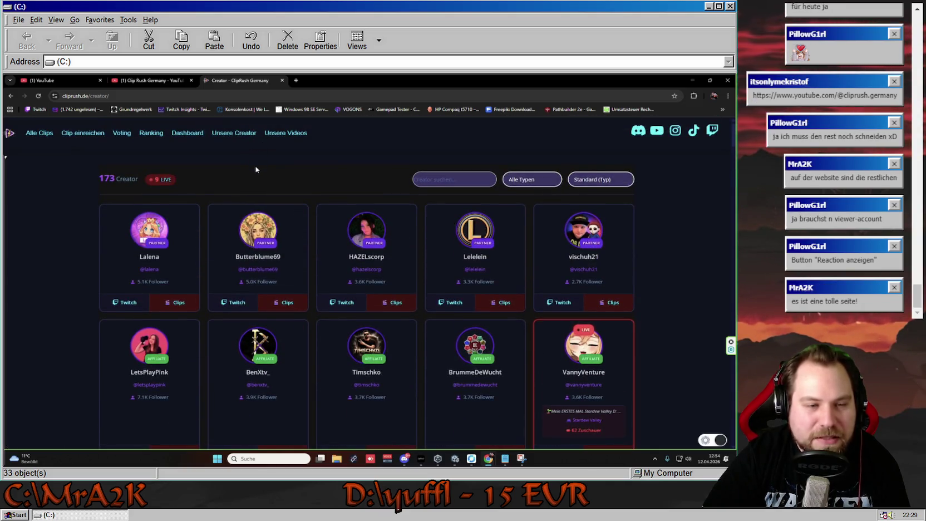
scroll(314, 263, down, 8)
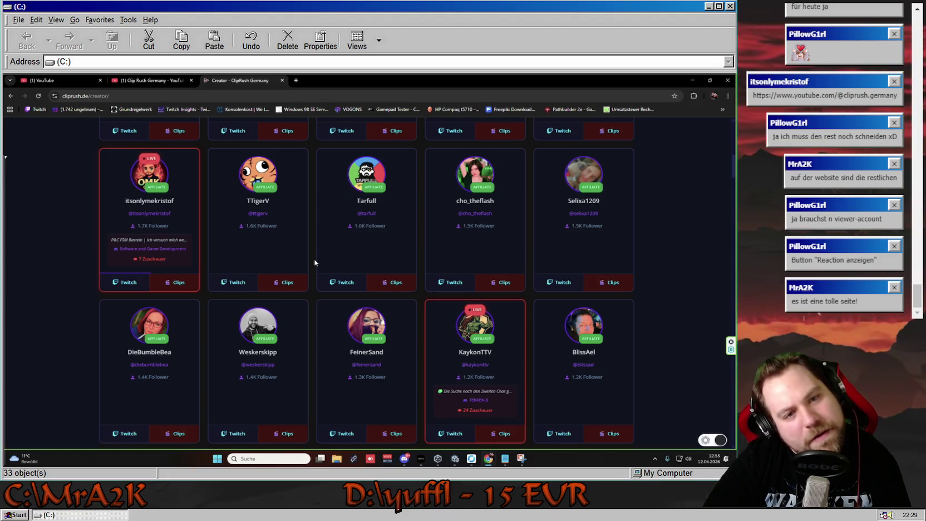
scroll(314, 262, up, 1)
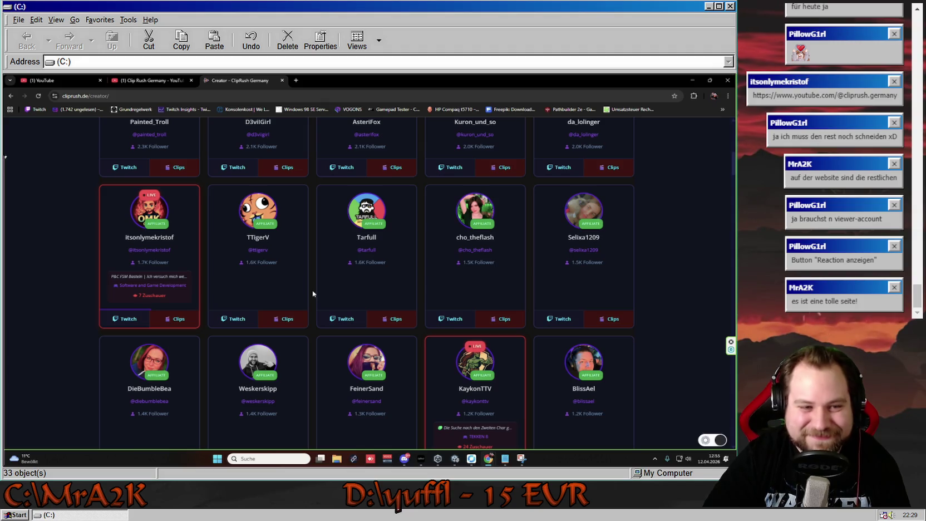
scroll(313, 293, up, 8)
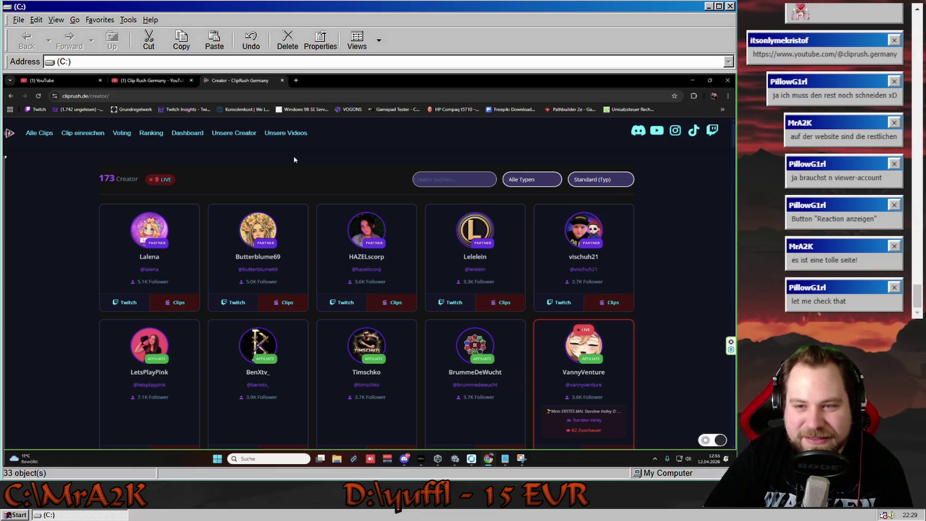
scroll(521, 237, down, 3)
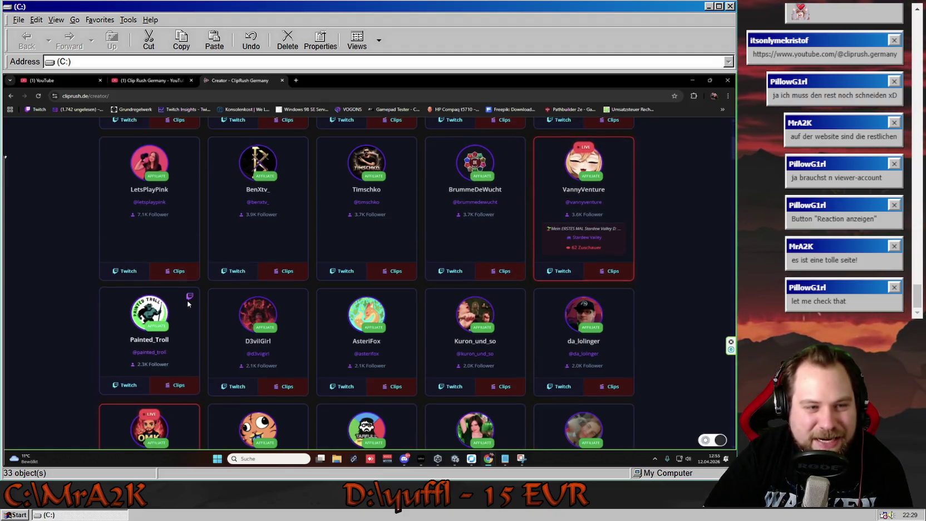
- Select the 7.1K follower count, then scroll through all 173 creators and back up
drag(149, 213, 189, 225)
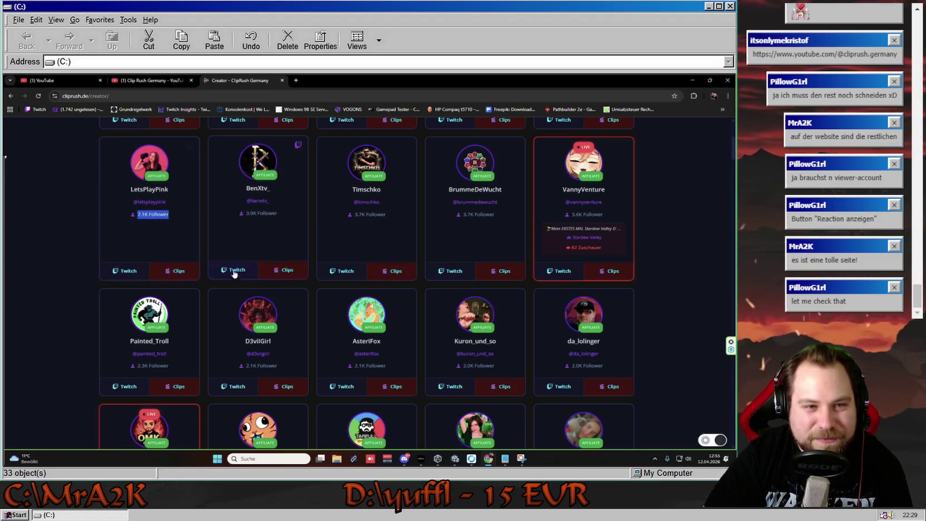
scroll(267, 345, down, 5)
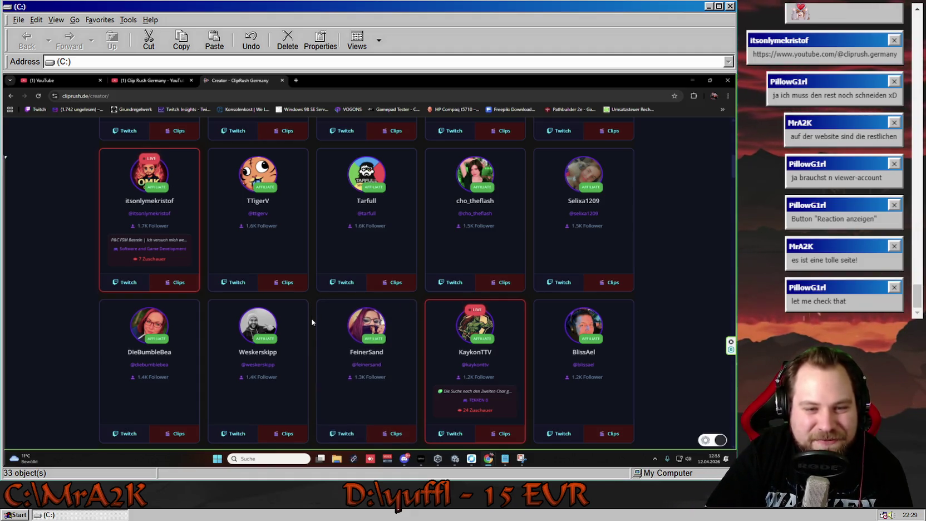
scroll(311, 321, down, 15)
scroll(313, 328, down, 20)
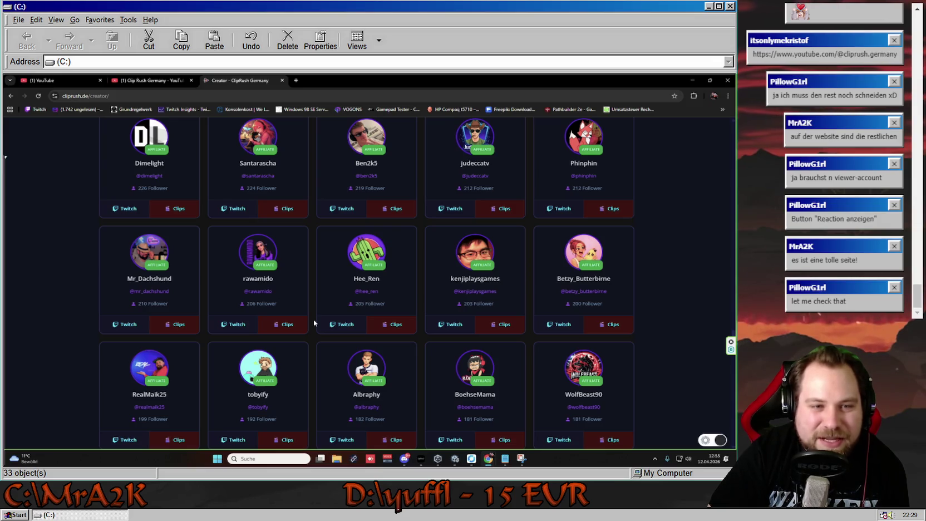
scroll(313, 319, down, 8)
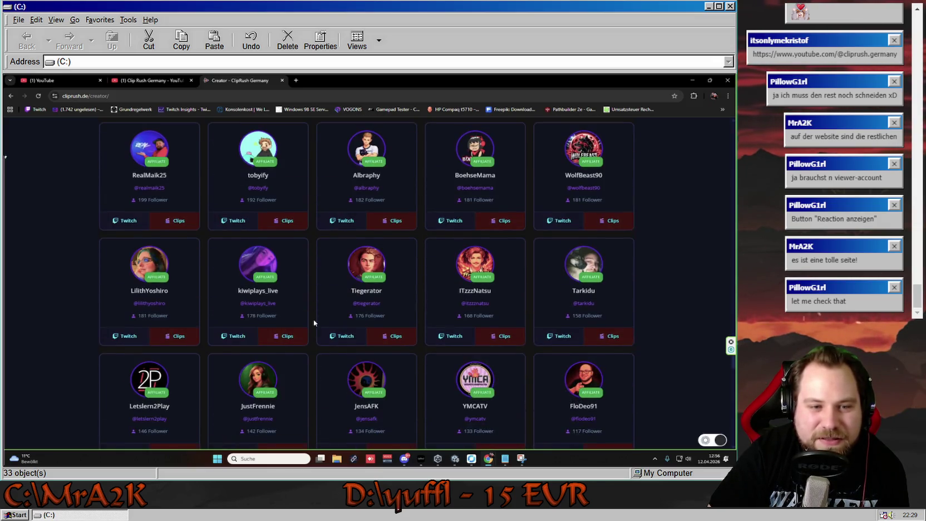
scroll(313, 319, down, 3)
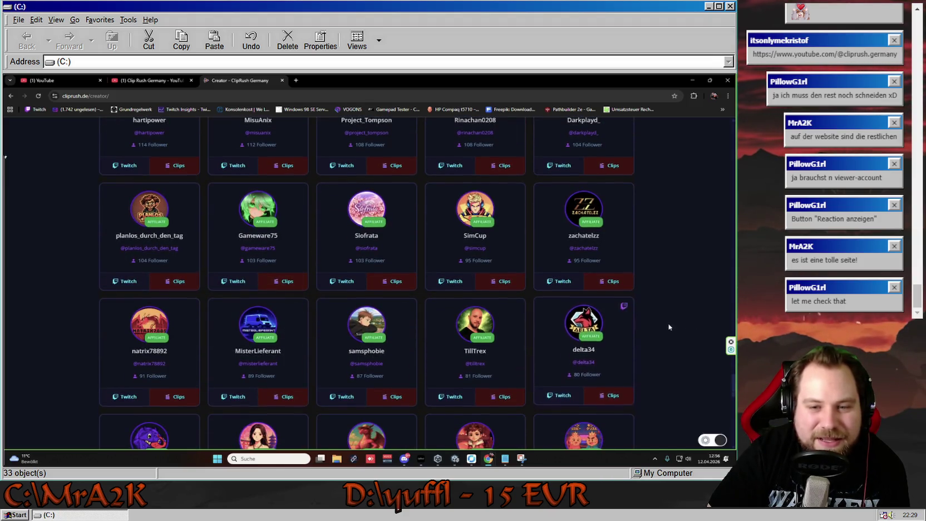
scroll(680, 367, down, 2)
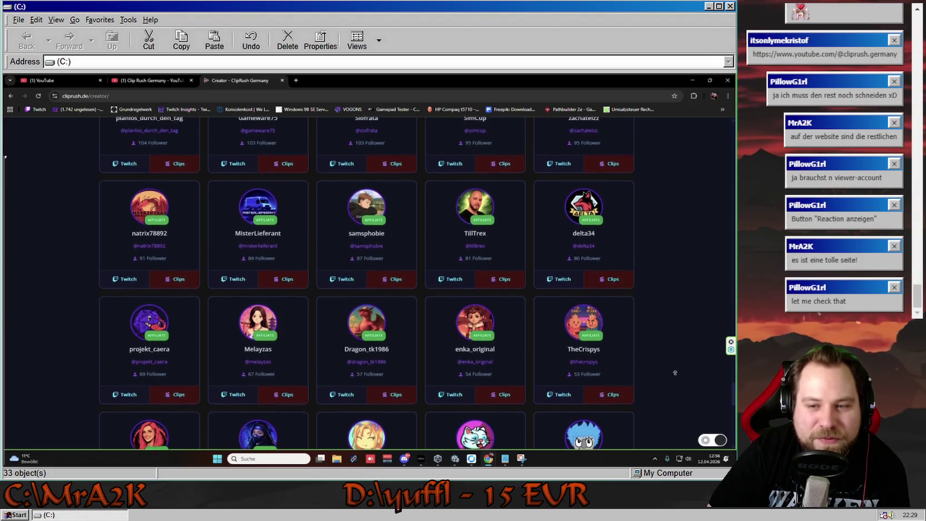
scroll(671, 397, down, 2)
scroll(672, 410, down, 3)
scroll(666, 411, up, 8)
scroll(663, 316, up, 10)
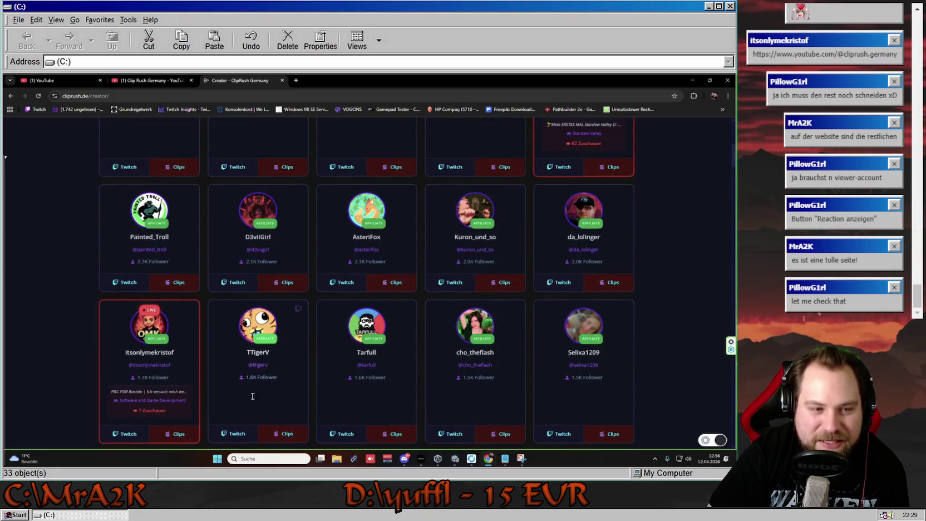
scroll(208, 320, up, 5)
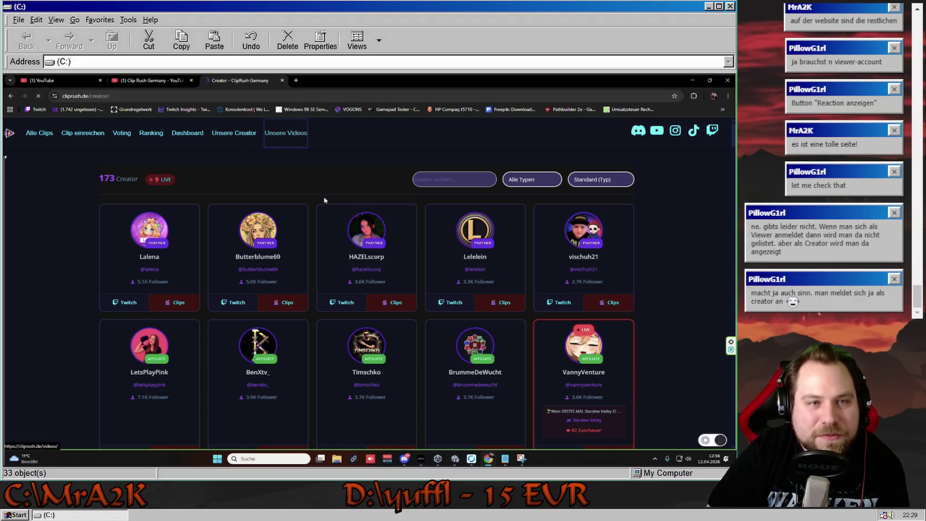
- On 'Unsere Videos', show then hide the reactions for episodes #011 and #010
click(285, 132)
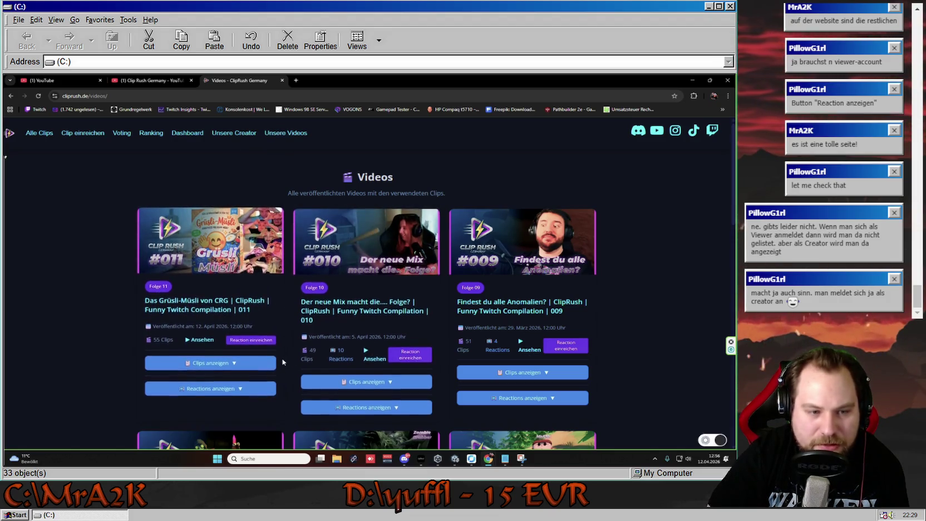
scroll(239, 328, down, 2)
click(239, 315)
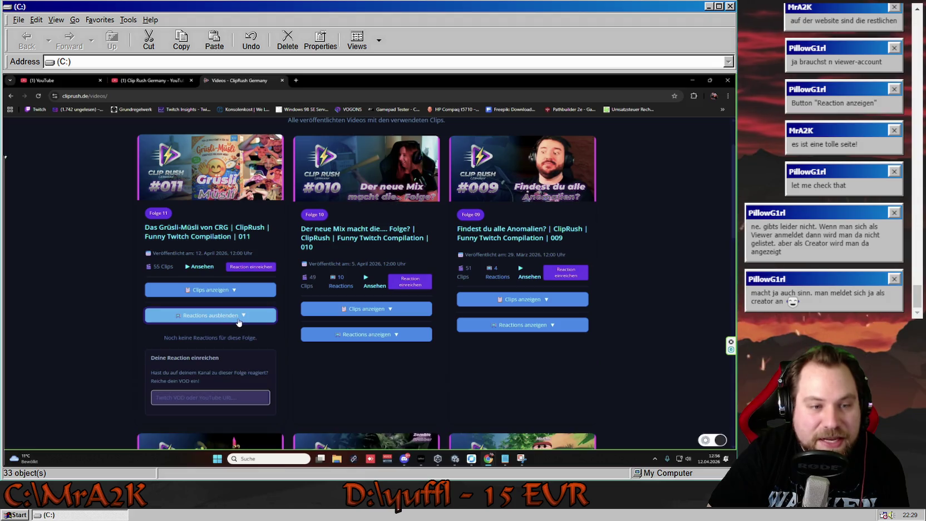
scroll(294, 305, down, 3)
scroll(295, 305, up, 1)
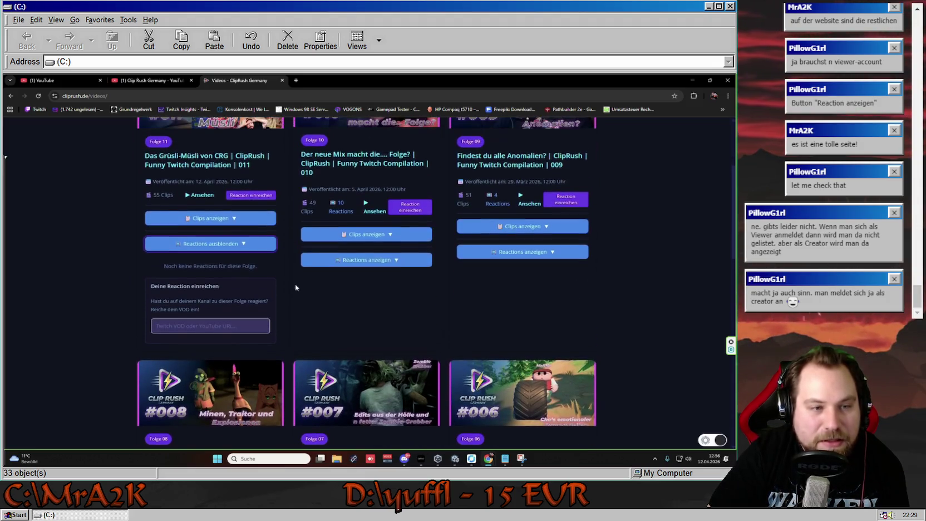
click(212, 243)
click(375, 262)
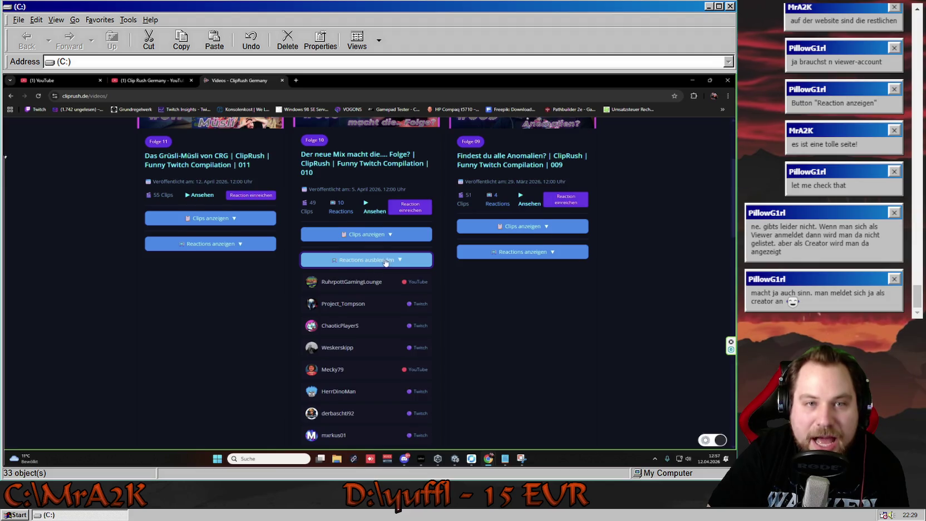
scroll(373, 264, up, 3)
scroll(383, 287, down, 5)
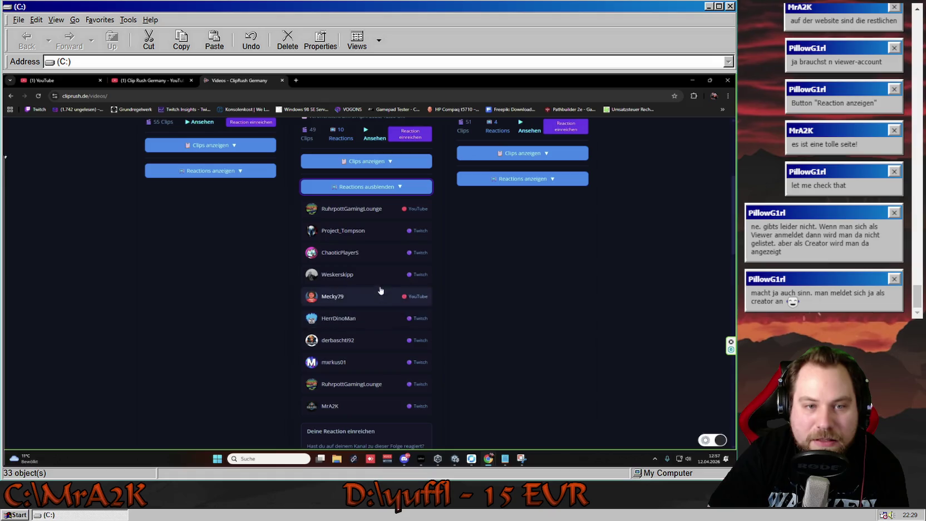
scroll(378, 293, up, 2)
click(390, 261)
- Show then hide the reactions for episodes #009 and #008
click(500, 251)
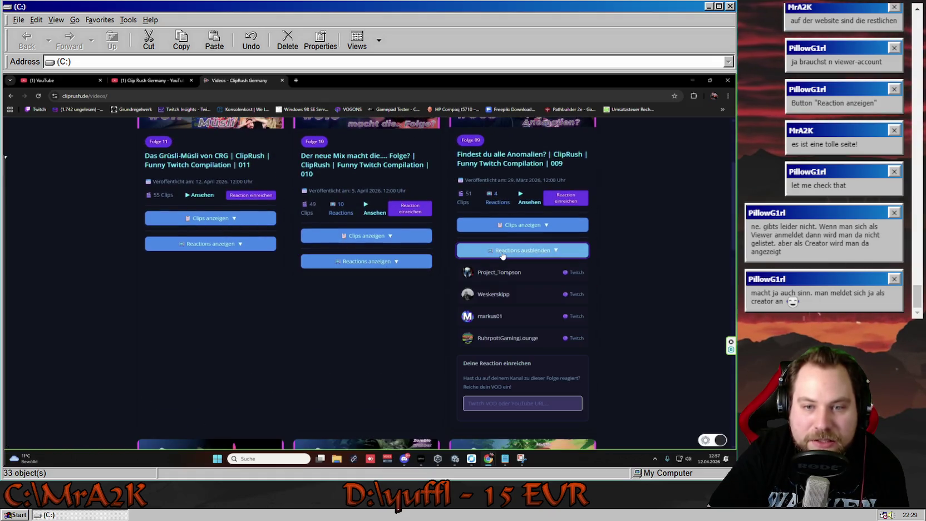
scroll(509, 239, down, 1)
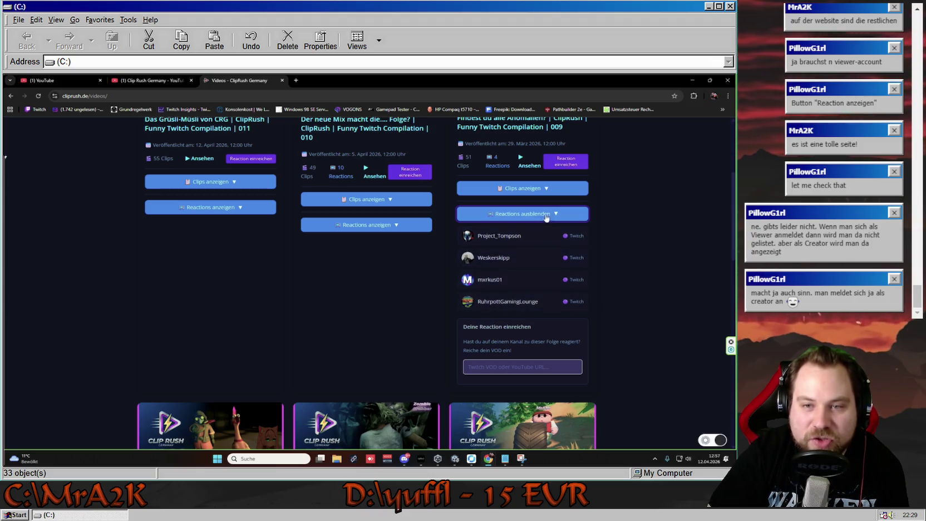
click(522, 214)
scroll(381, 326, down, 4)
click(370, 301)
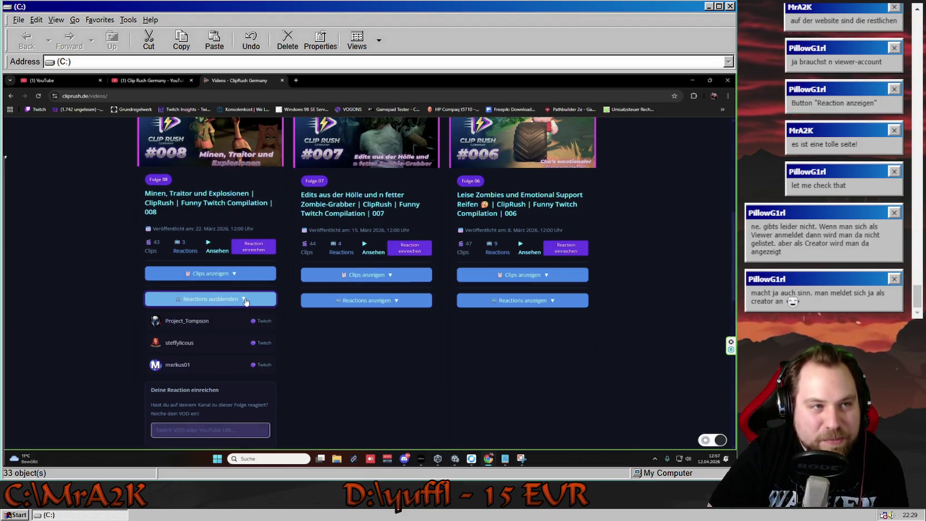
click(369, 300)
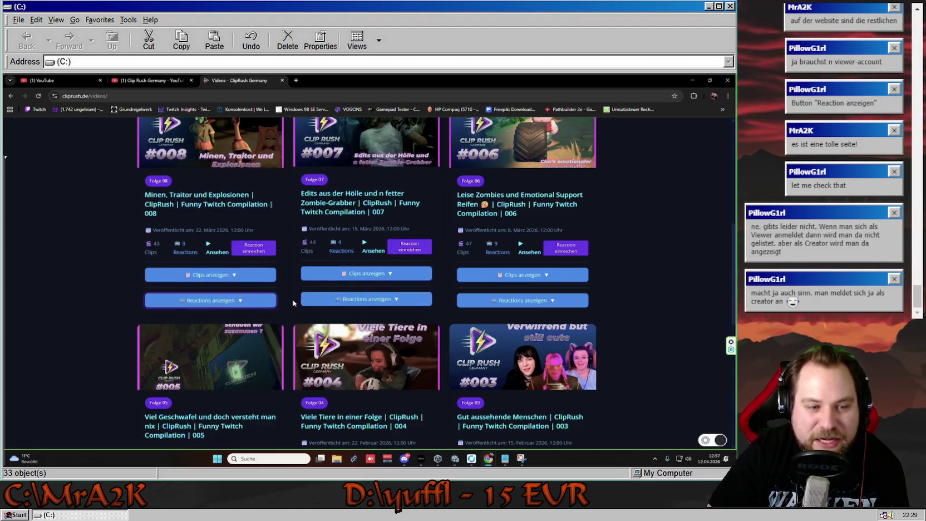
scroll(288, 323, down, 5)
scroll(287, 332, up, 5)
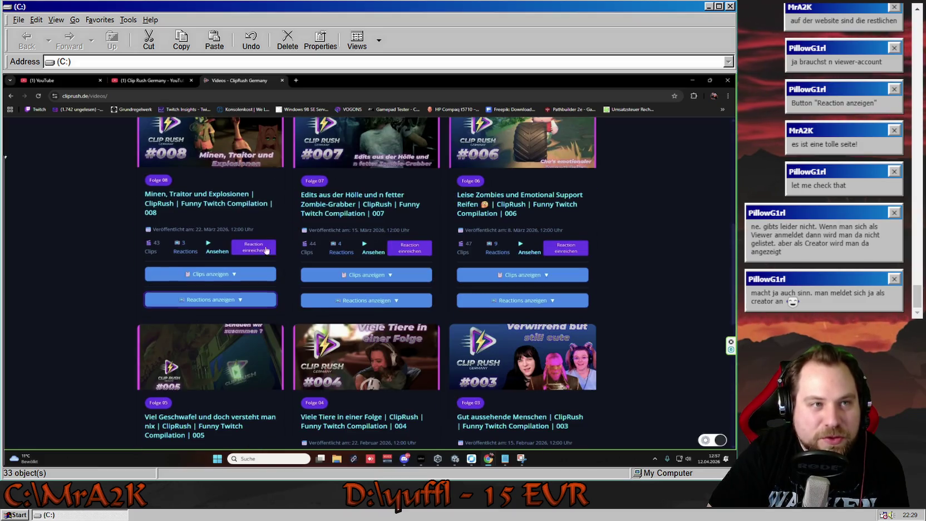
- Go to the ClipRush Dashboard page
right_click(160, 100)
click(186, 166)
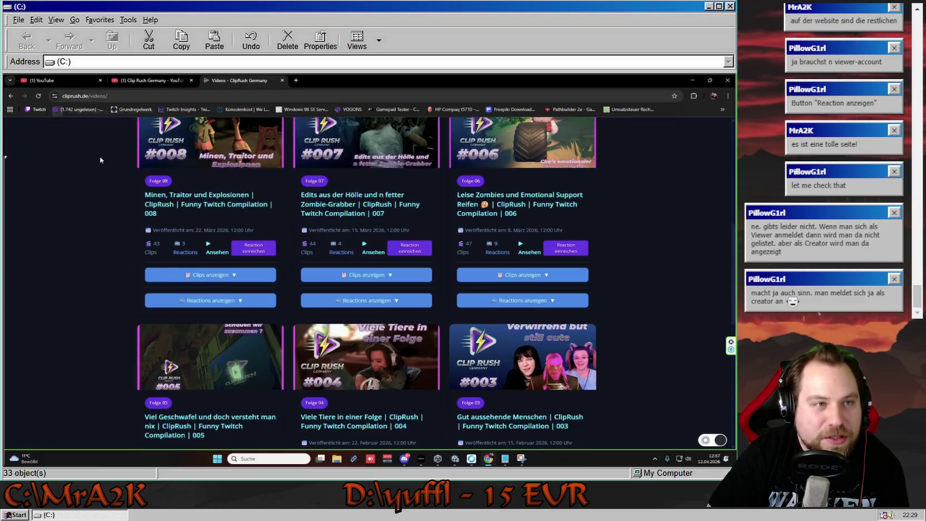
scroll(33, 156, up, 5)
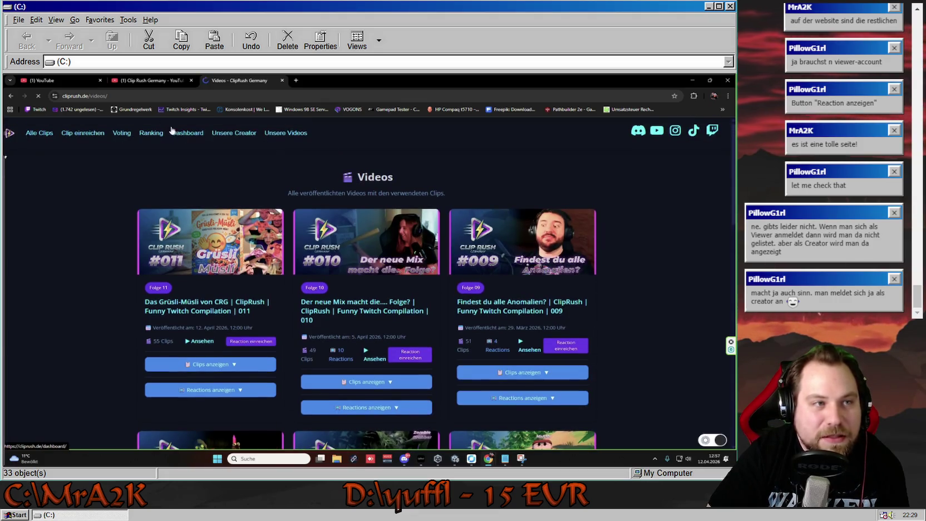
click(188, 134)
right_click(125, 97)
- Open the Clip Rush Germany YouTube link from ClipRush, then close every Chrome tab
click(204, 166)
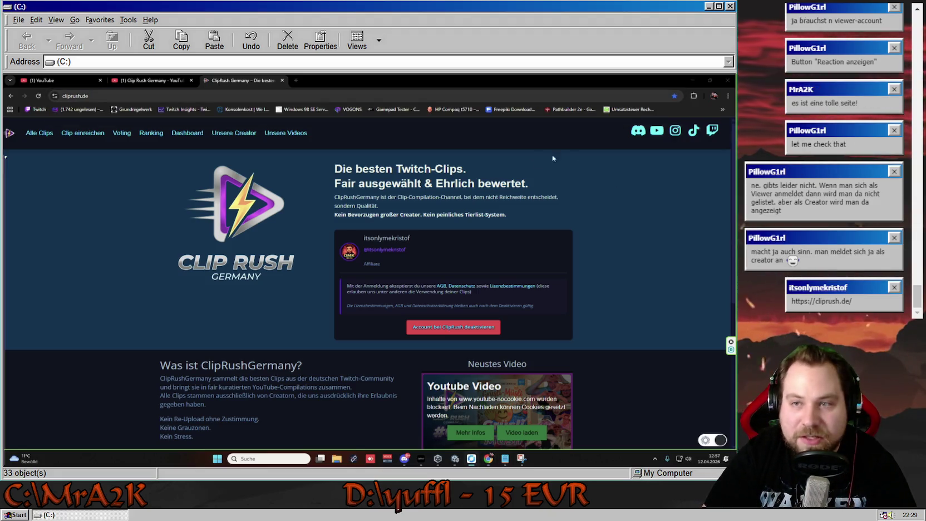
click(657, 131)
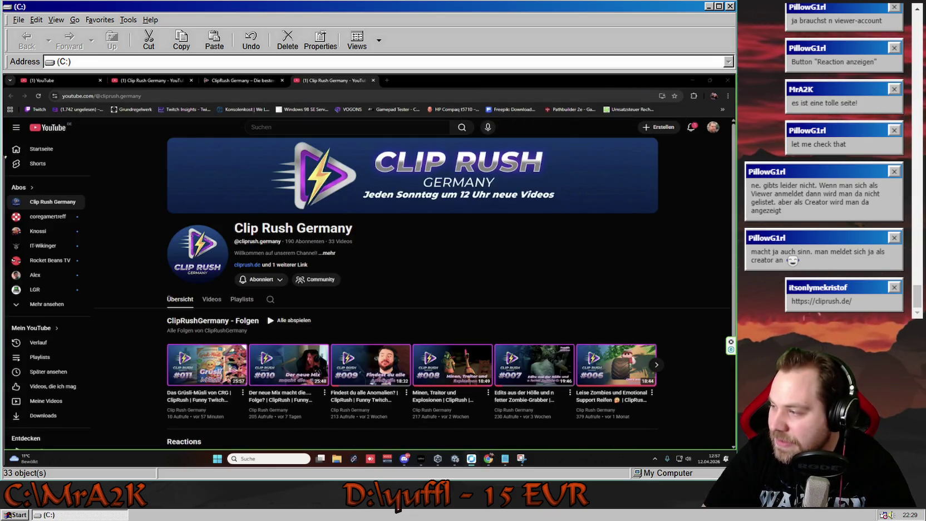
click(373, 80)
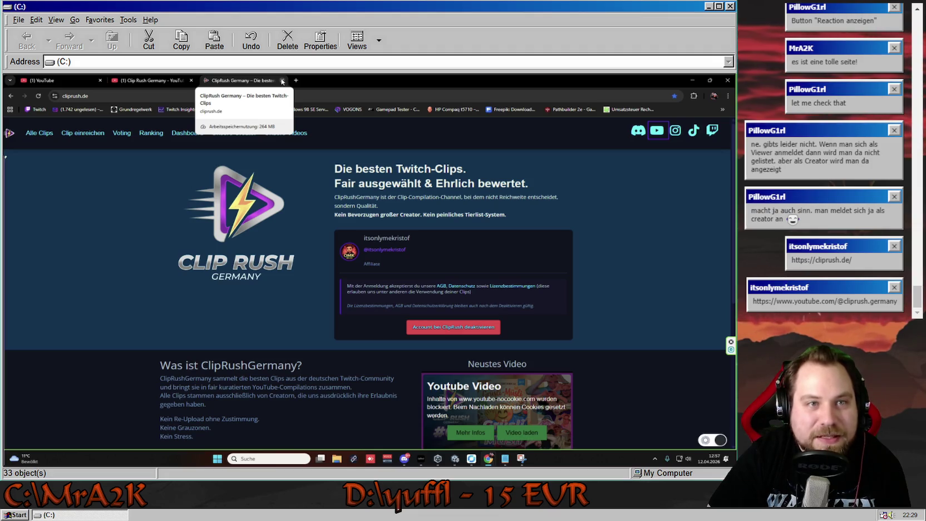
click(282, 81)
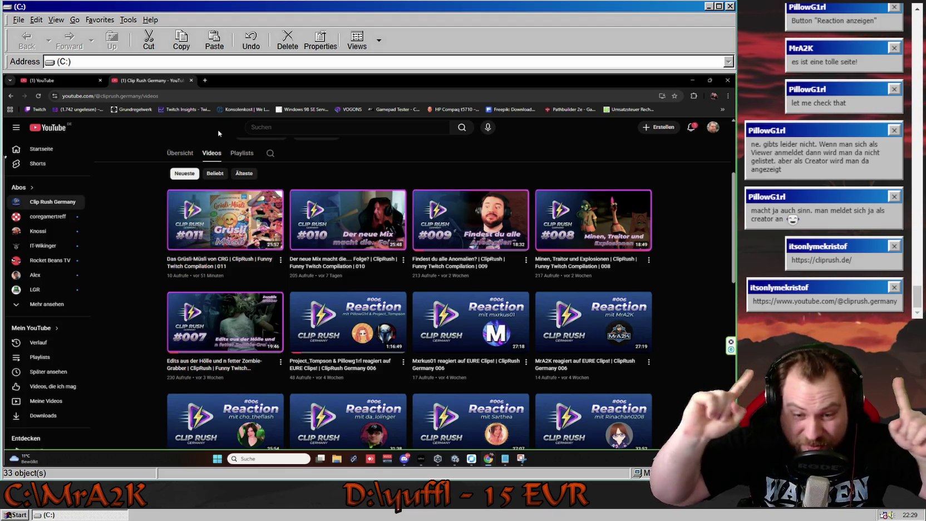
click(191, 80)
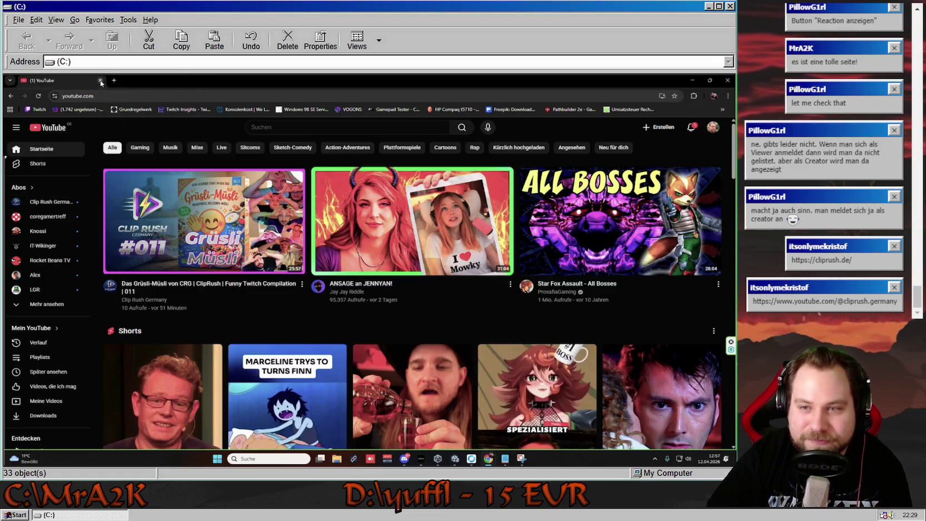
click(100, 81)
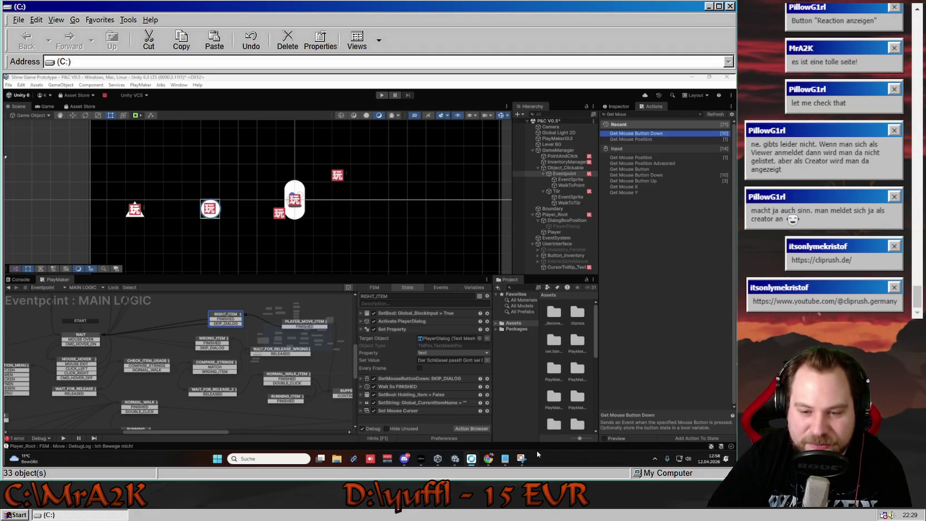
click(505, 459)
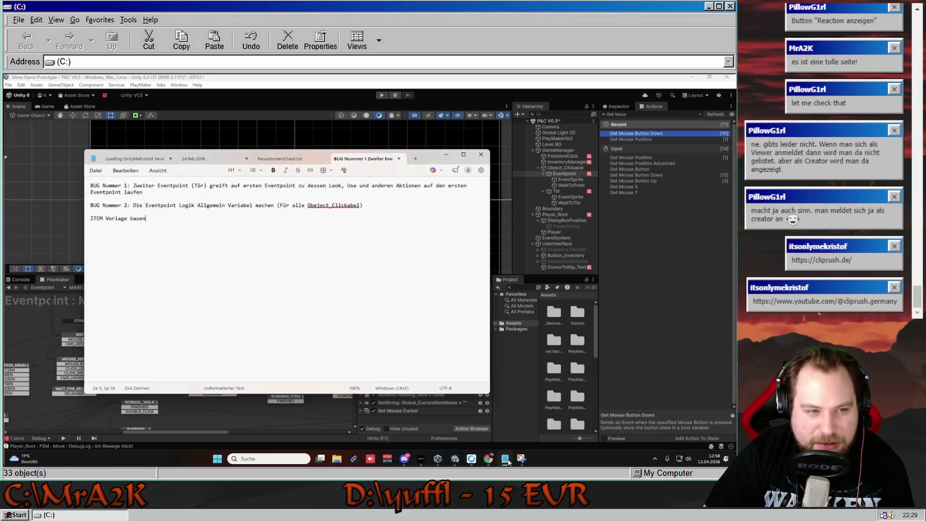
click(505, 459)
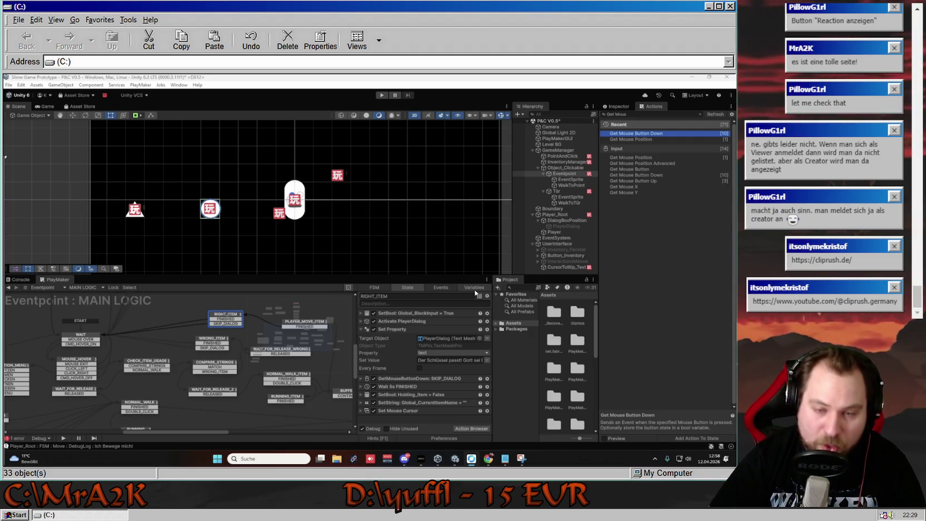
- Review the Eventpoint FSM's Variables list, deselect Right_Item, and enter Play mode
click(474, 288)
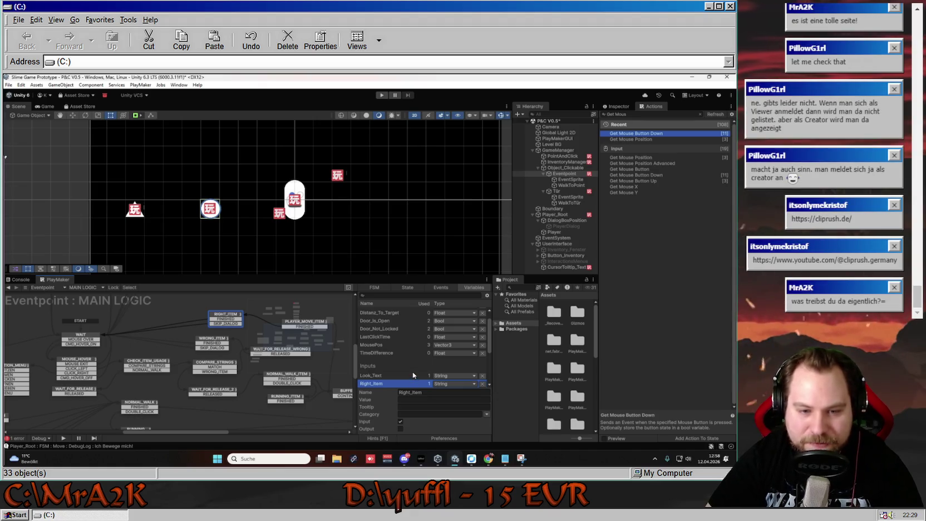
click(415, 285)
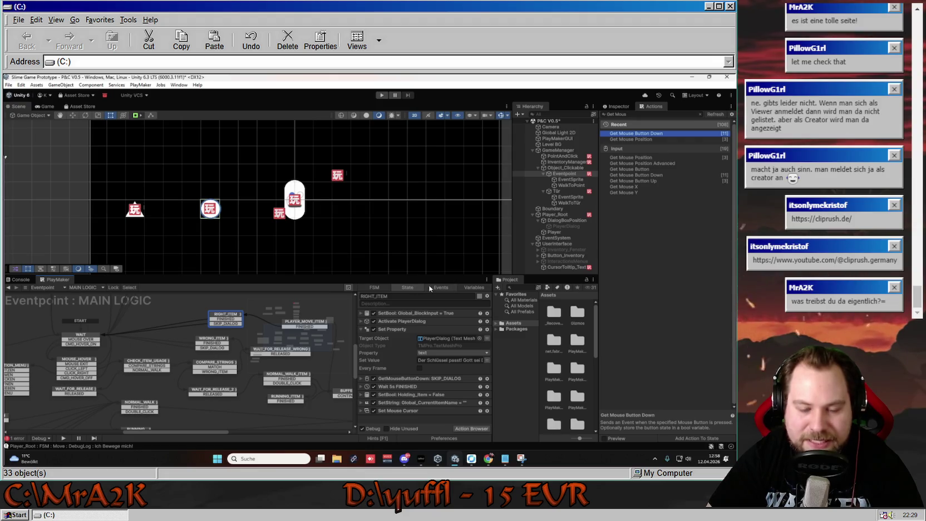
click(473, 287)
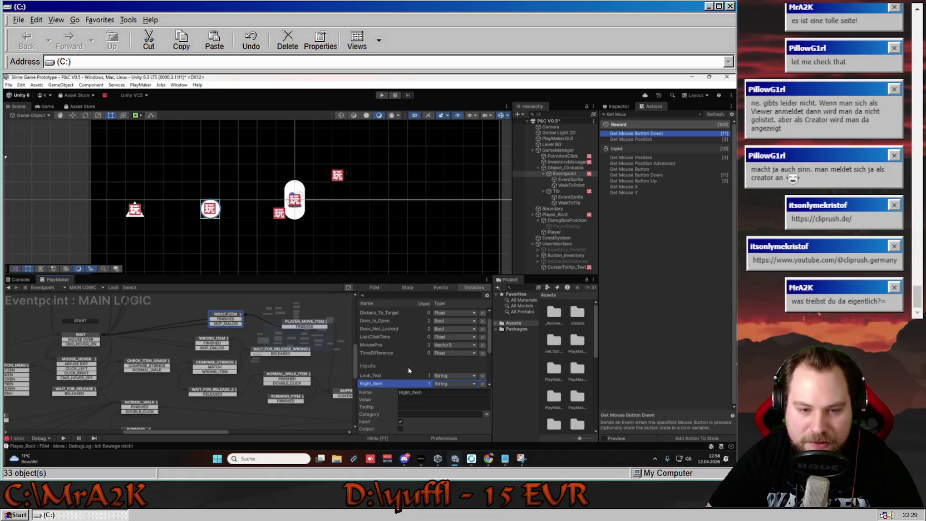
scroll(408, 367, up, 2)
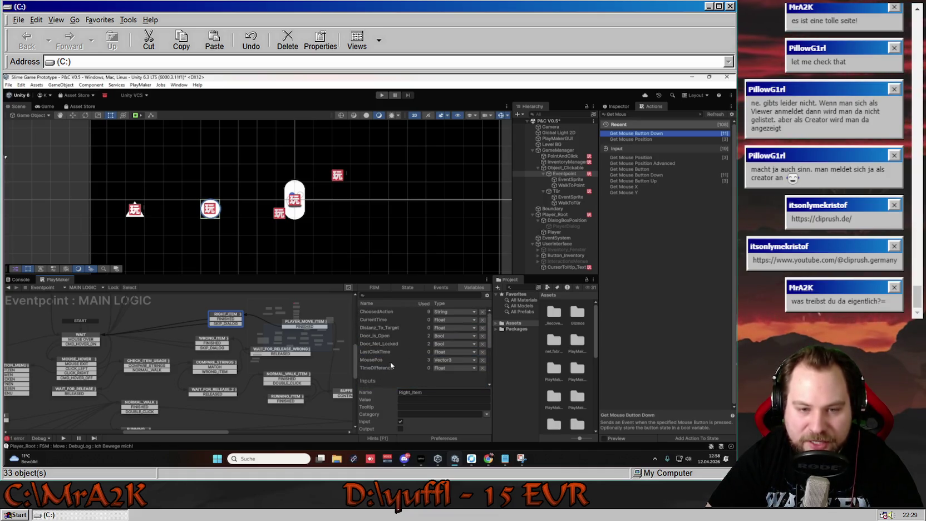
scroll(403, 380, down, 3)
click(406, 387)
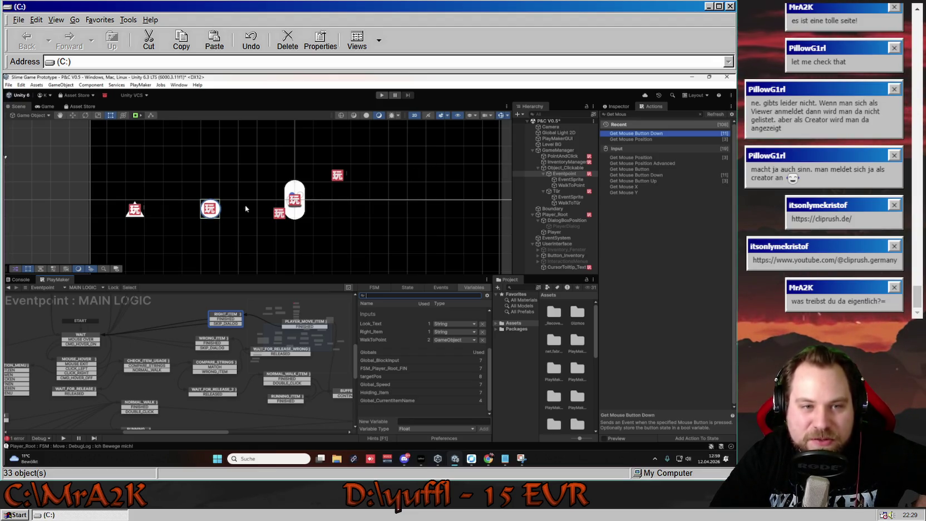
click(382, 94)
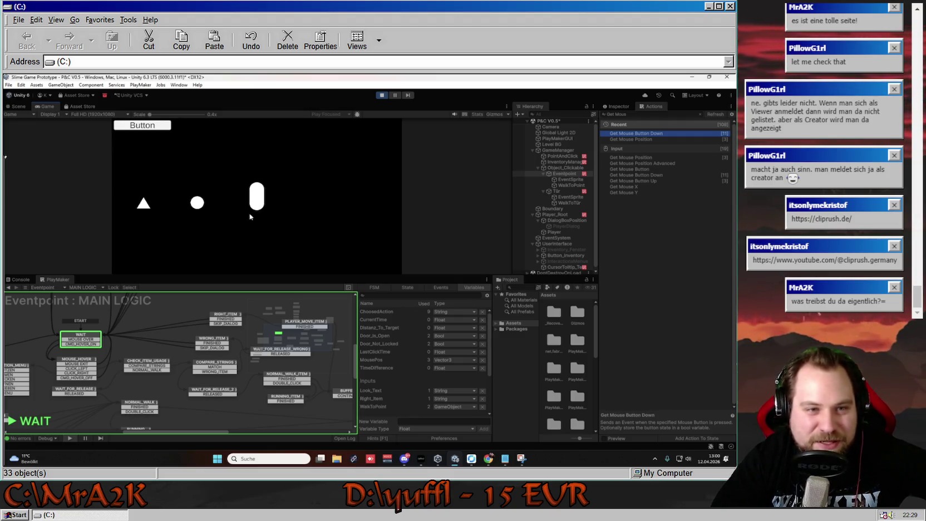
- Walk the capsule player back and forth to many spots in the Game view
click(306, 199)
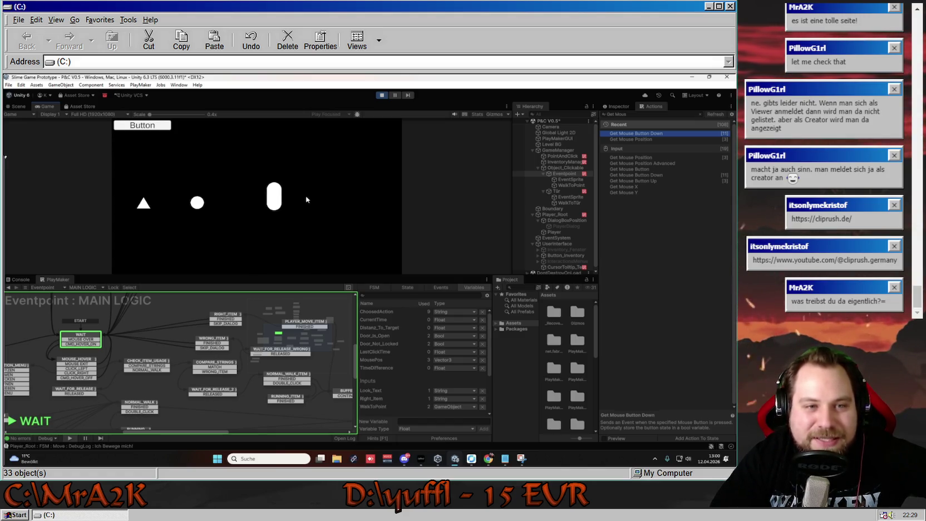
click(350, 201)
click(276, 201)
click(363, 197)
click(289, 190)
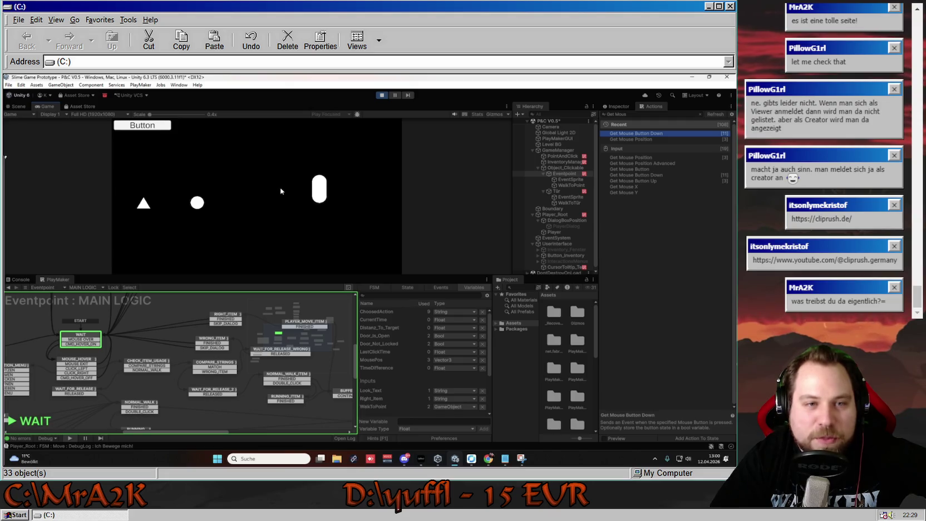
click(361, 216)
click(340, 170)
click(285, 194)
click(374, 202)
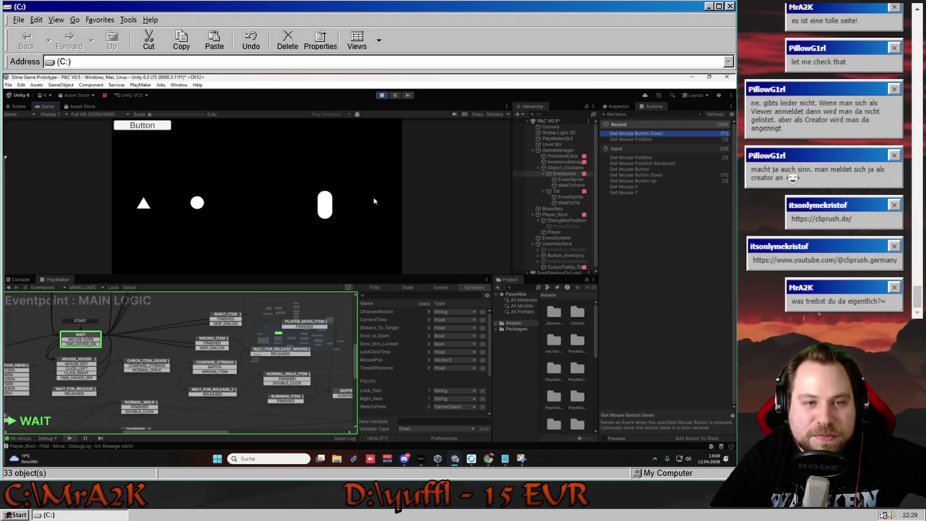
click(290, 204)
click(309, 199)
click(272, 180)
- Toggle the inventory open, closed and open to show two slots, then bring Notepad forward
click(151, 126)
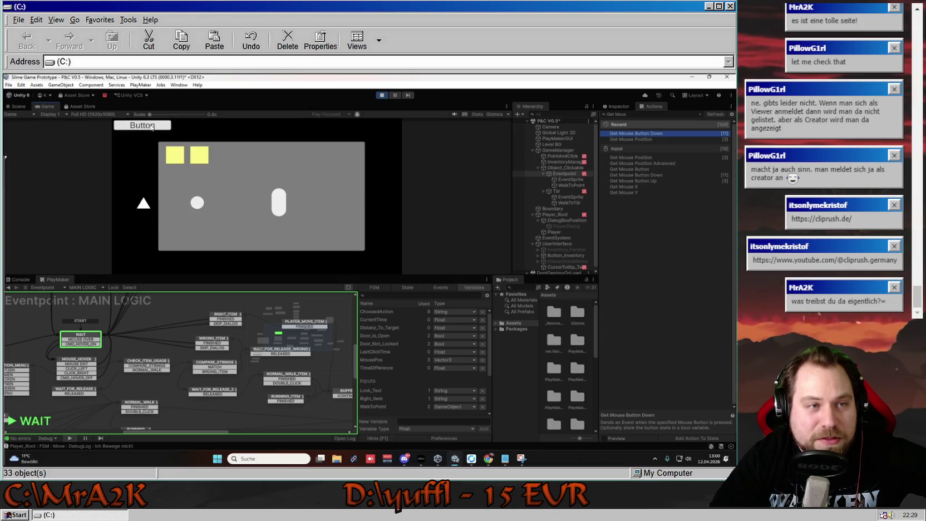
click(176, 158)
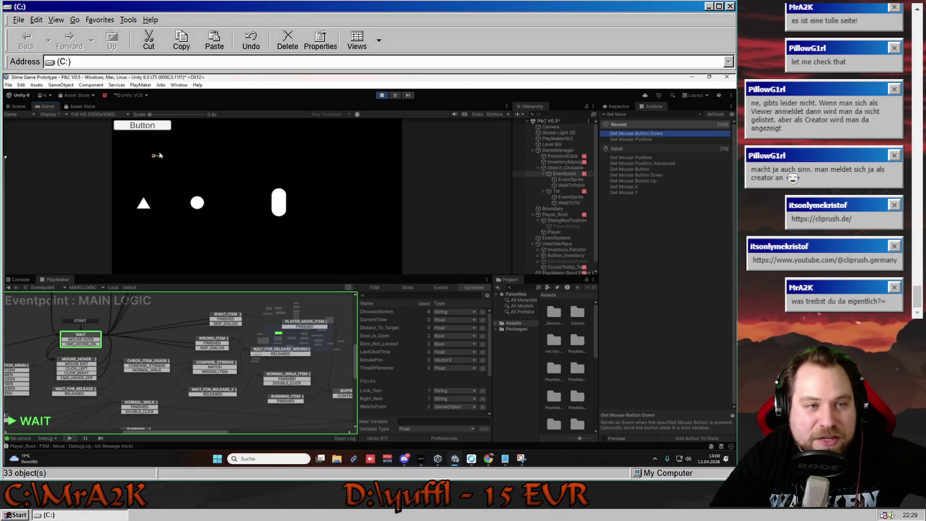
click(148, 126)
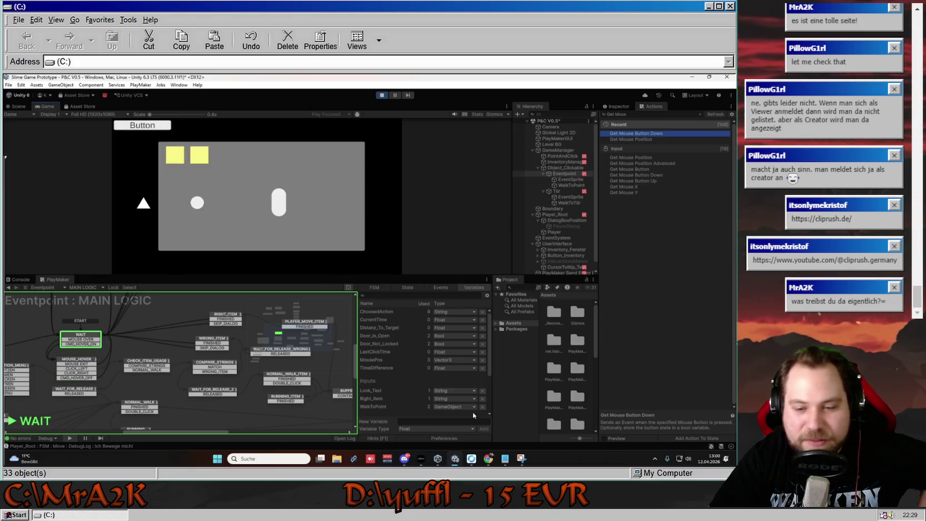
click(511, 459)
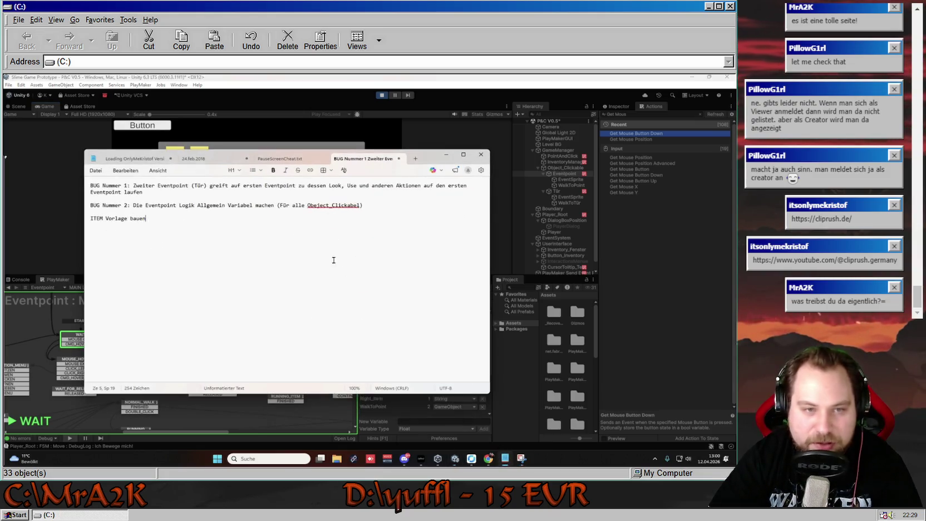
- Add the line 'BUG Nummer 3: Item Bilder bearbeiten' to the bug list
key(Return)
key(Return)
key(Up)
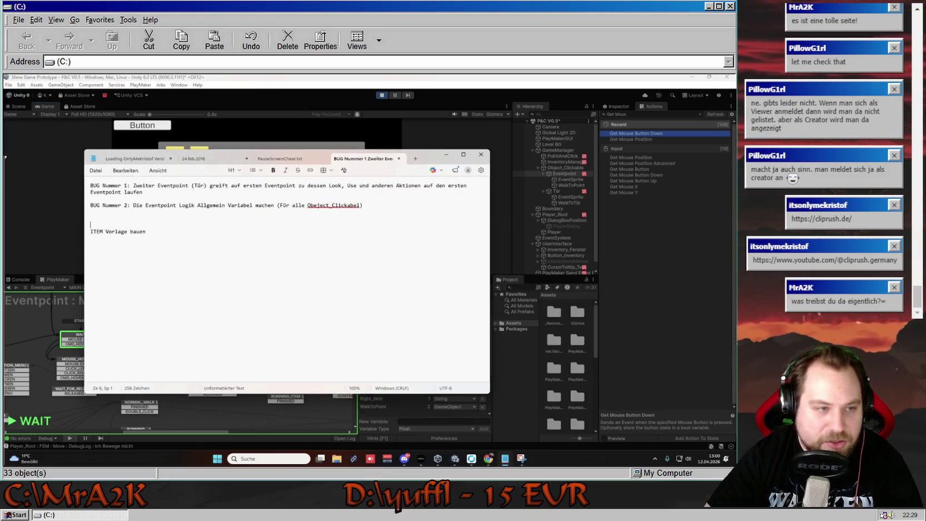
text(B)
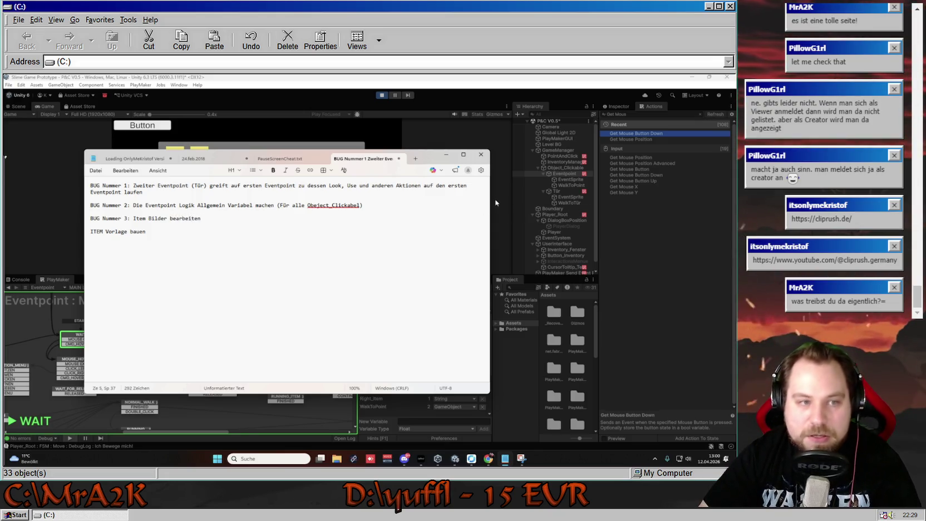
- Test walking the player above and below the inventory panel, then start a new bug-list line
click(501, 203)
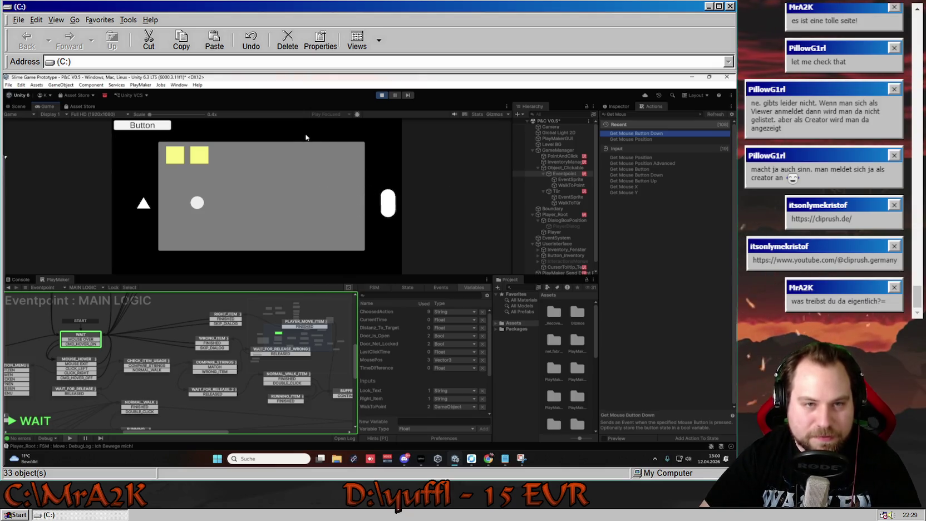
click(281, 251)
click(266, 135)
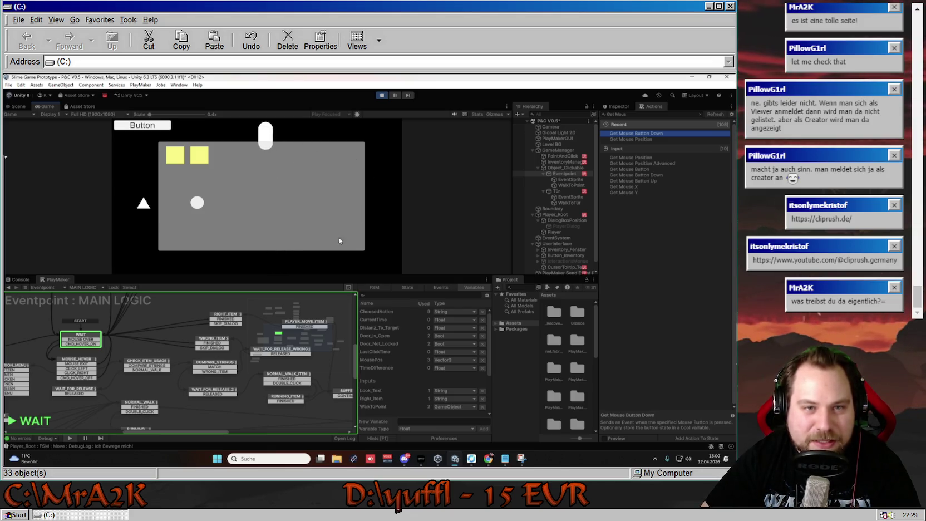
click(277, 256)
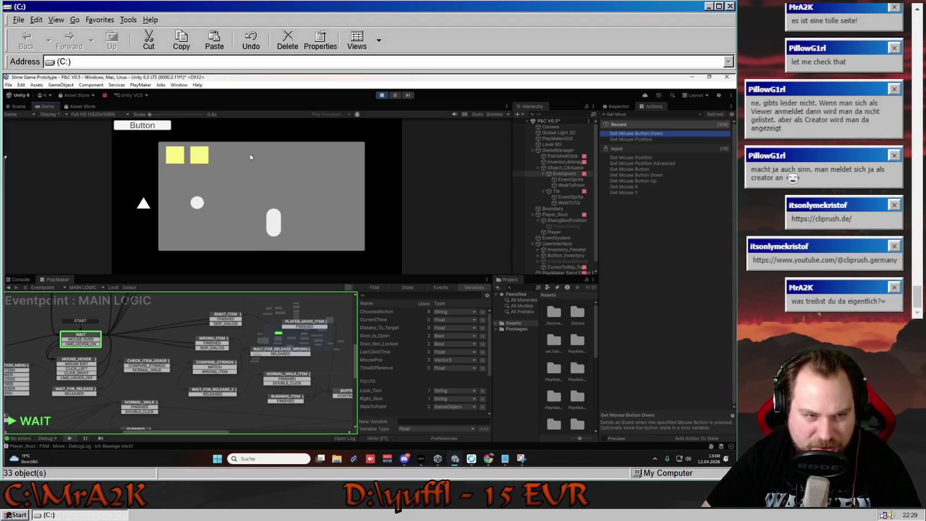
click(245, 136)
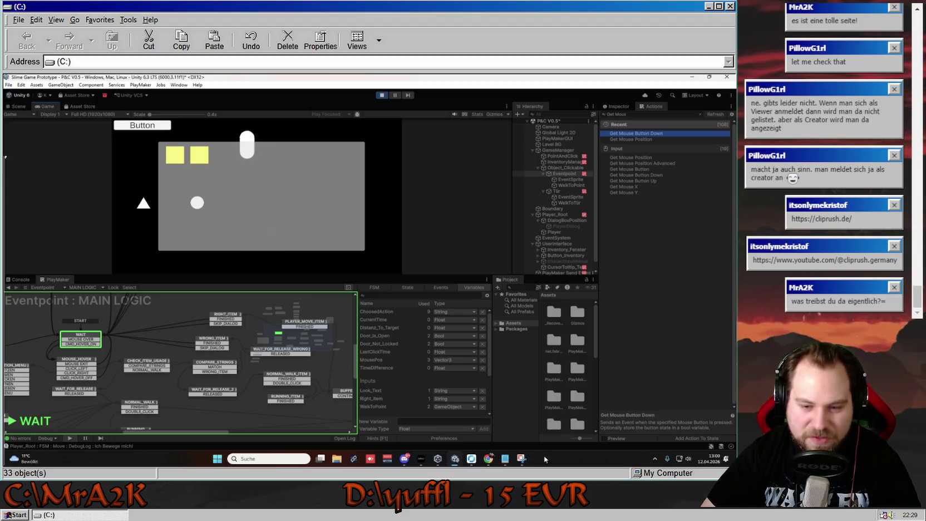
click(505, 459)
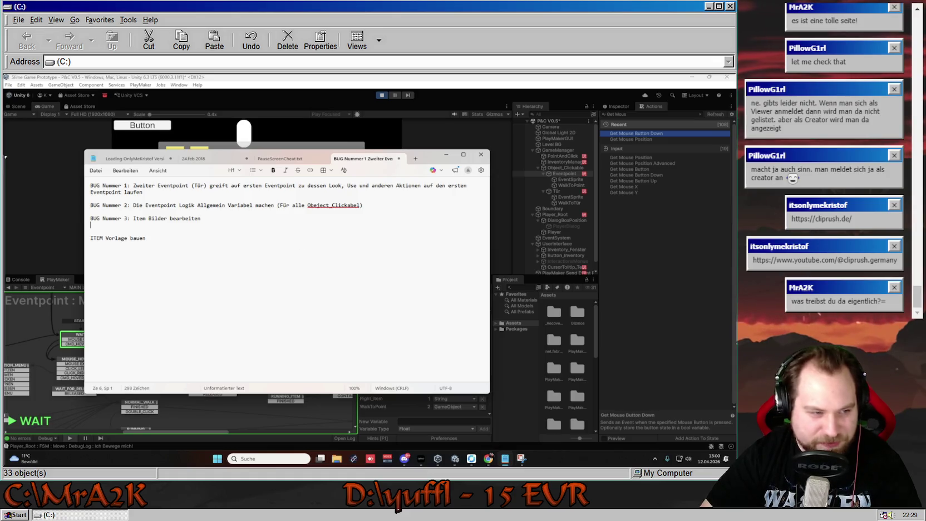
key(Return)
text(BUG Nummer 4: Im offenen Item F)
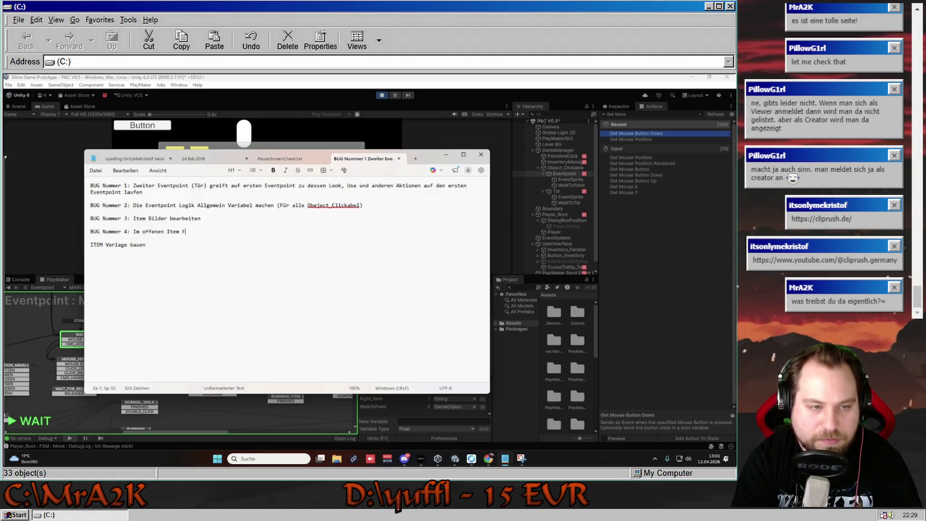
- Note bug 4: the player can move outside the open item window, then return to Unity
text(enster kann der Spieler sich außerhalb des Item Fe)
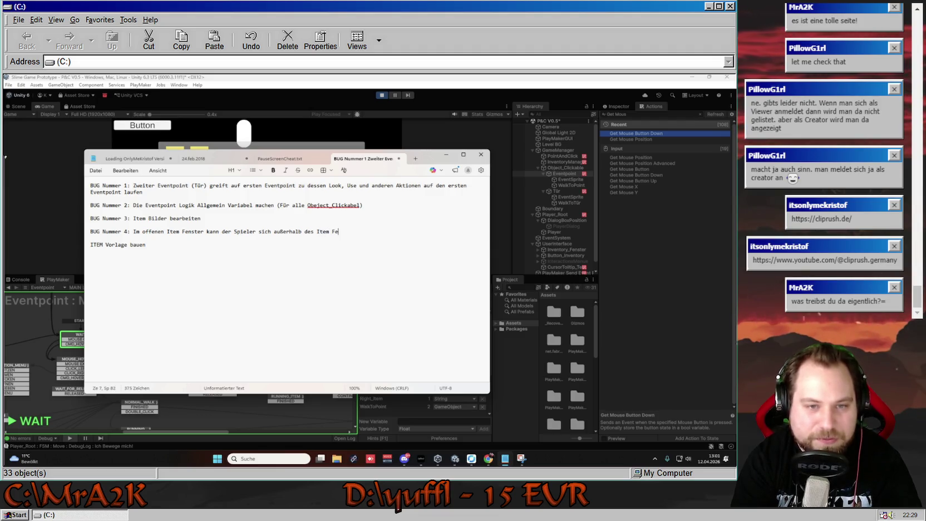
text(.)
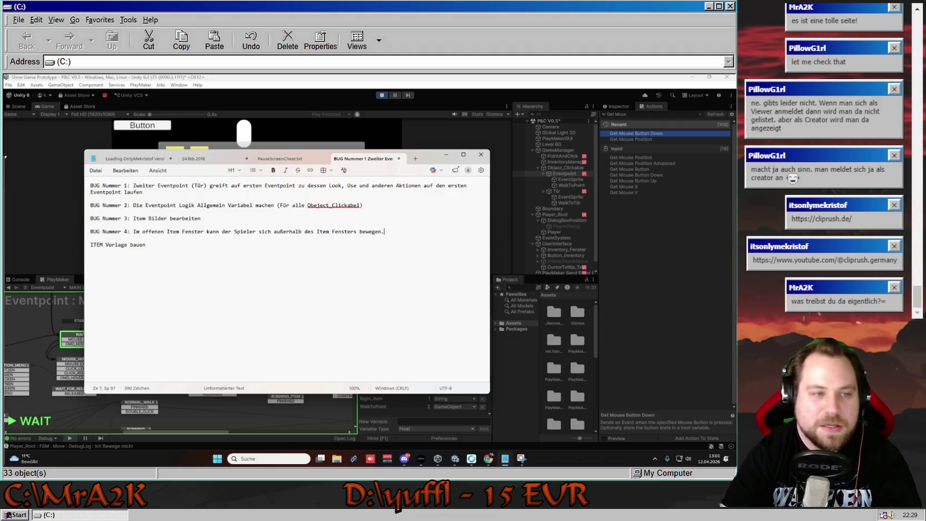
click(96, 170)
key(Escape)
key(alt+Tab)
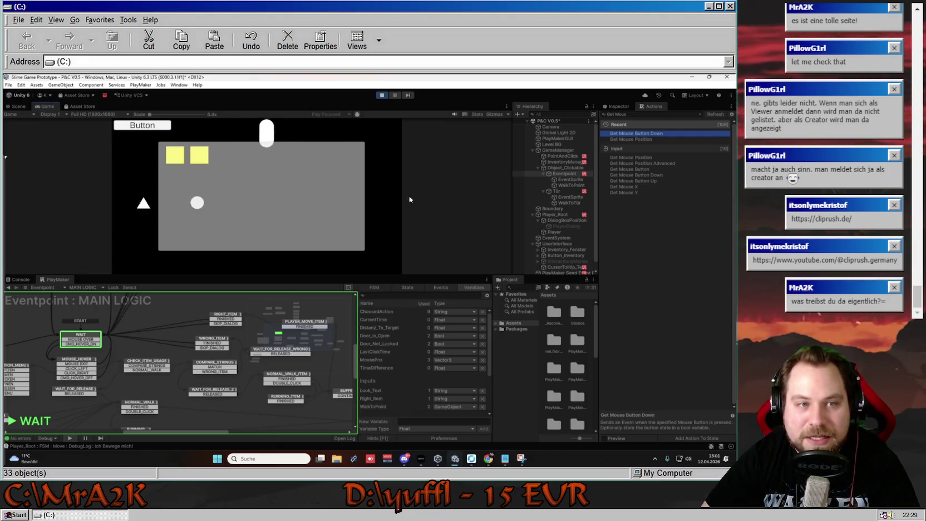
- Take and return inventory items, ending with the key held from the first slot
click(174, 155)
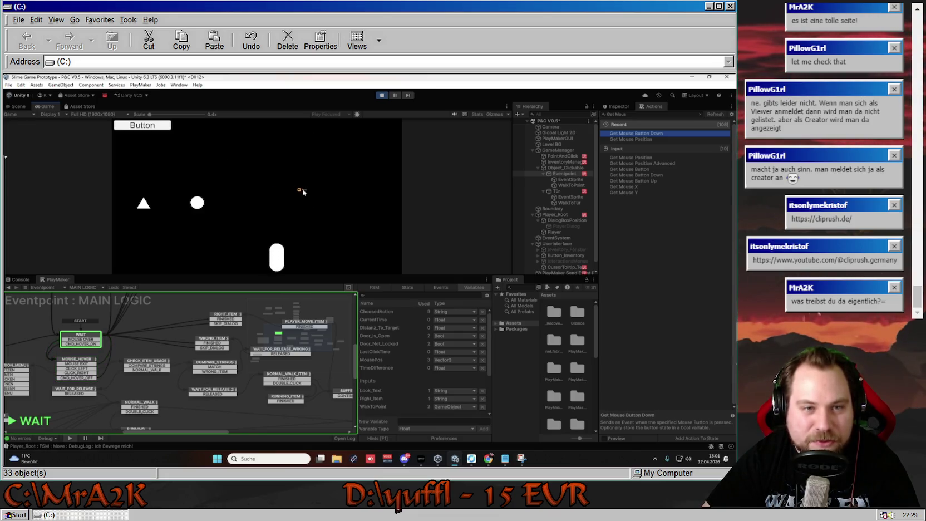
click(278, 187)
click(296, 185)
click(174, 155)
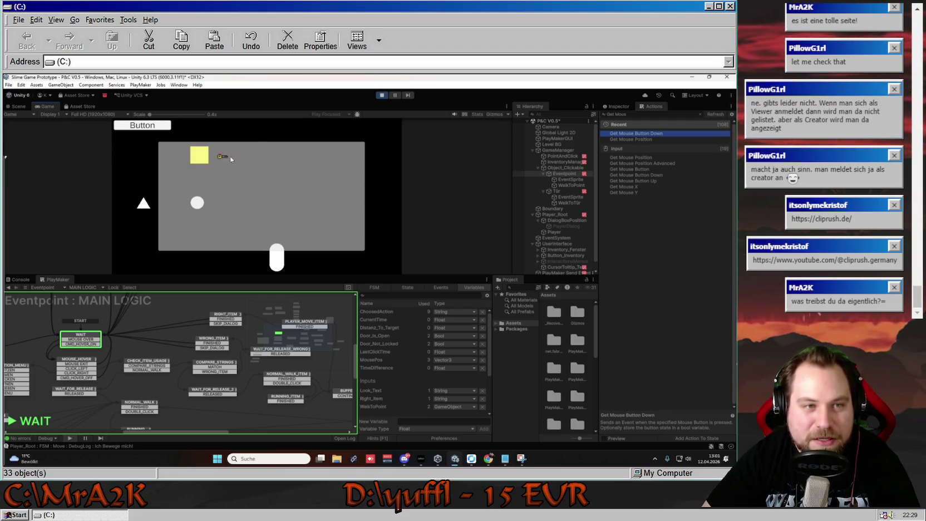
click(268, 174)
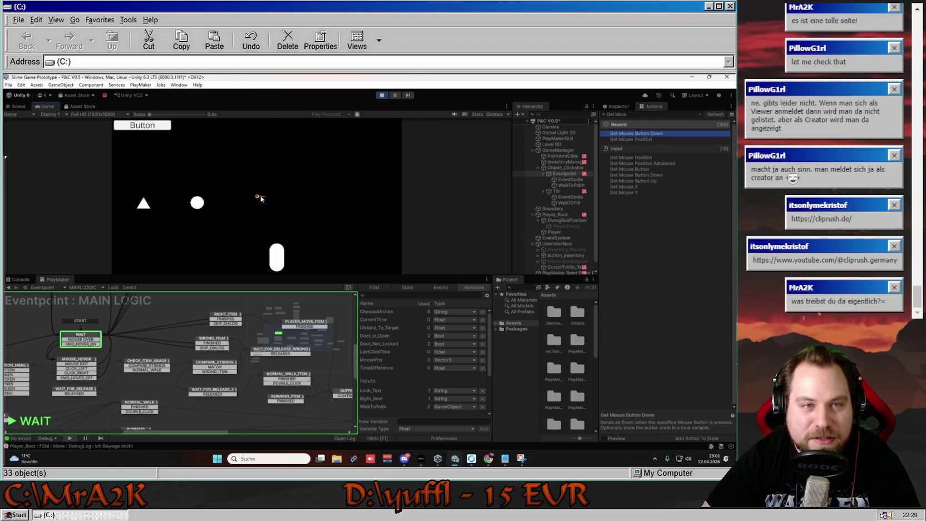
click(264, 183)
click(264, 180)
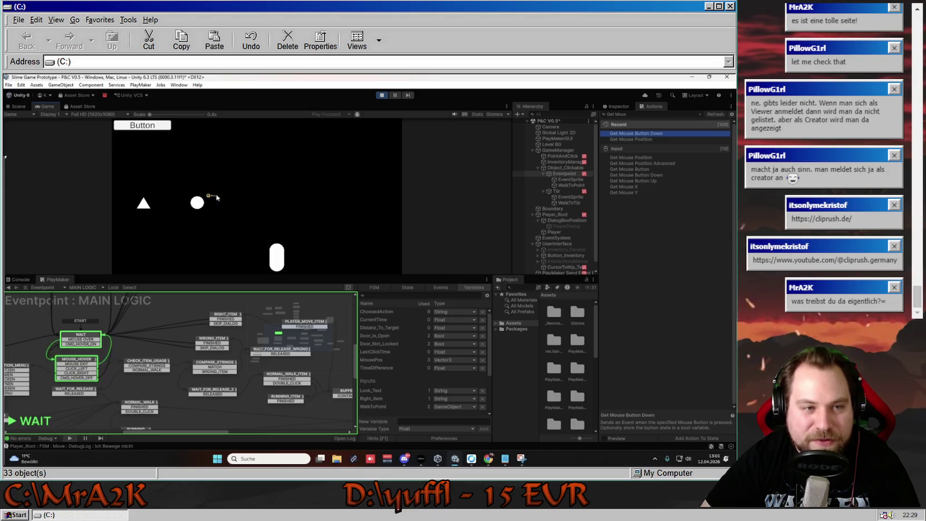
click(278, 197)
click(179, 157)
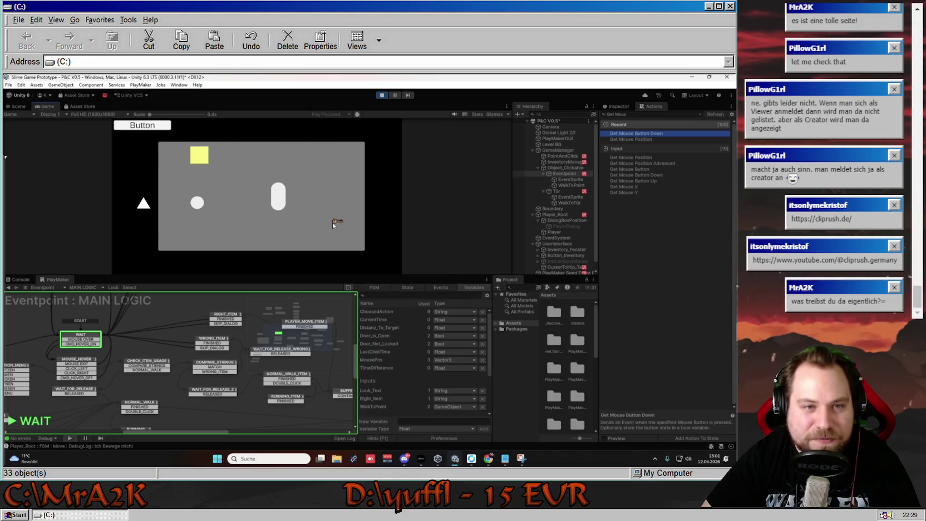
click(170, 129)
click(168, 161)
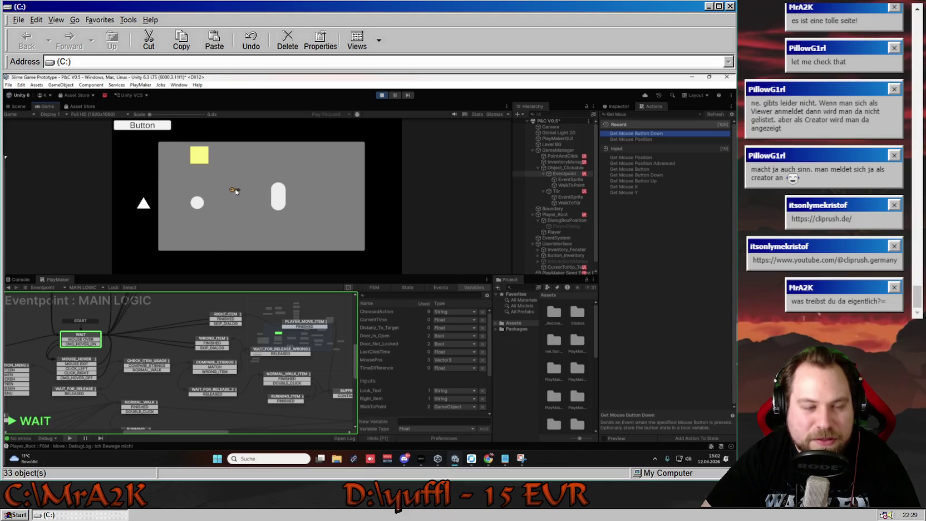
- Look at the circle, then try its Use and Take actions from the interaction menu
click(199, 201)
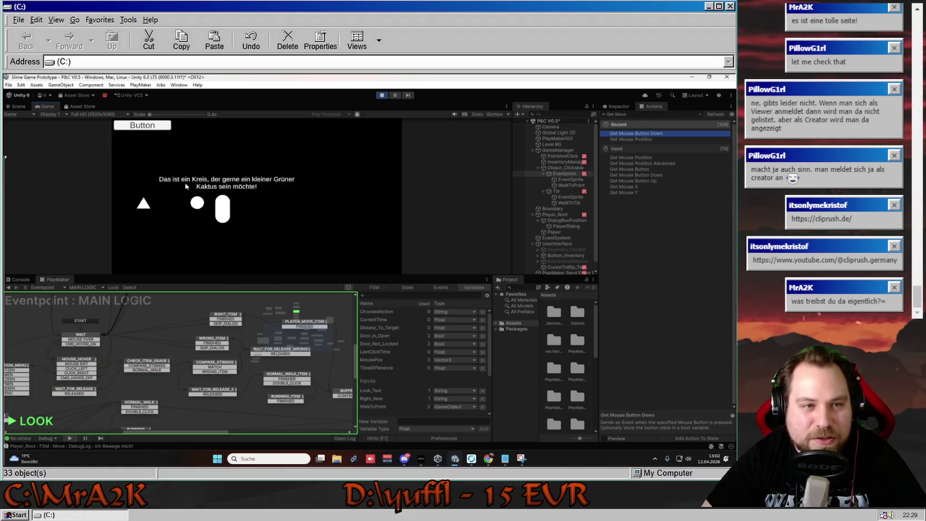
click(282, 182)
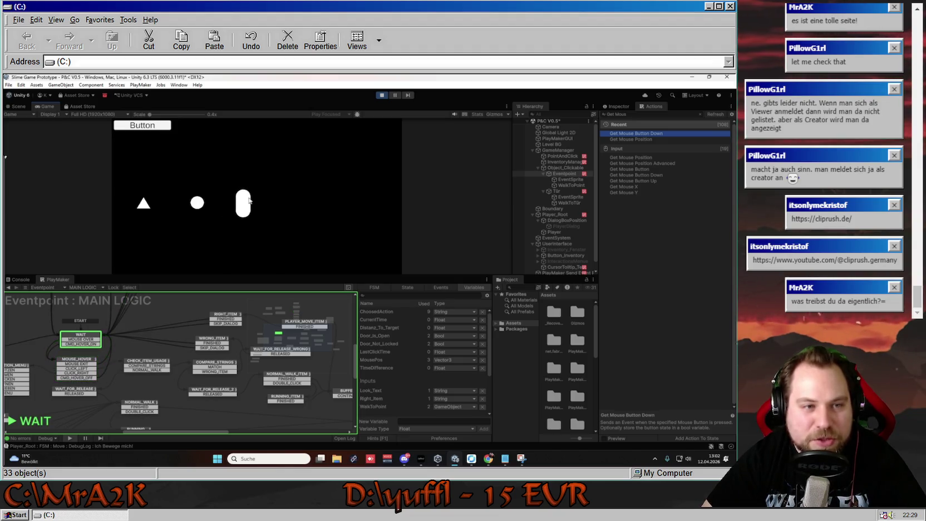
click(249, 208)
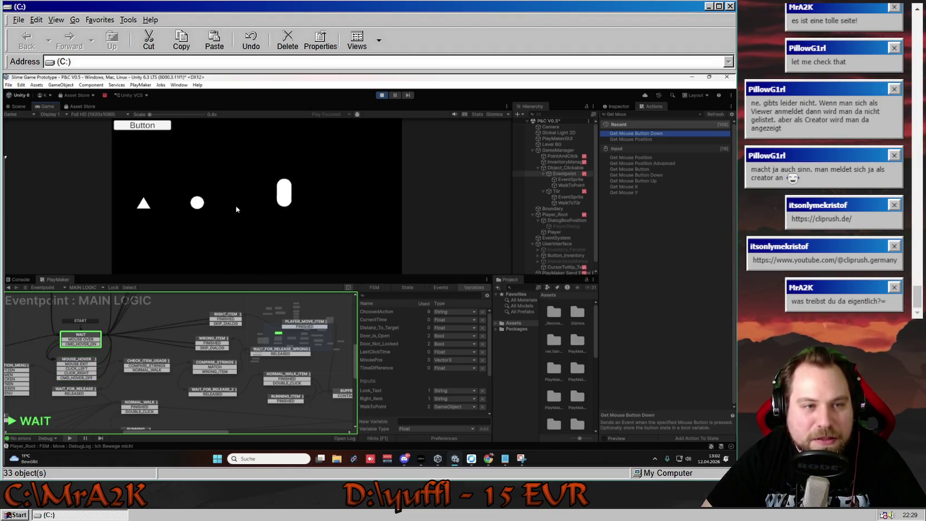
right_click(197, 204)
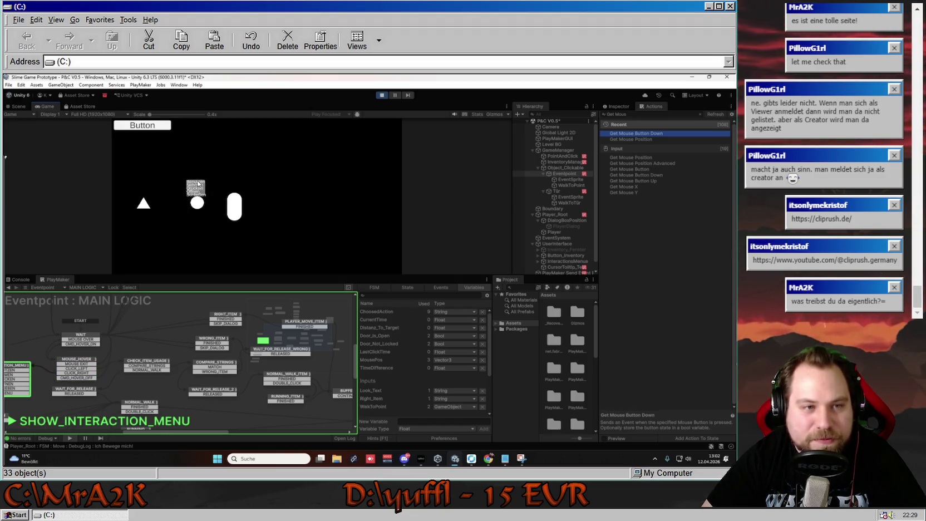
click(198, 183)
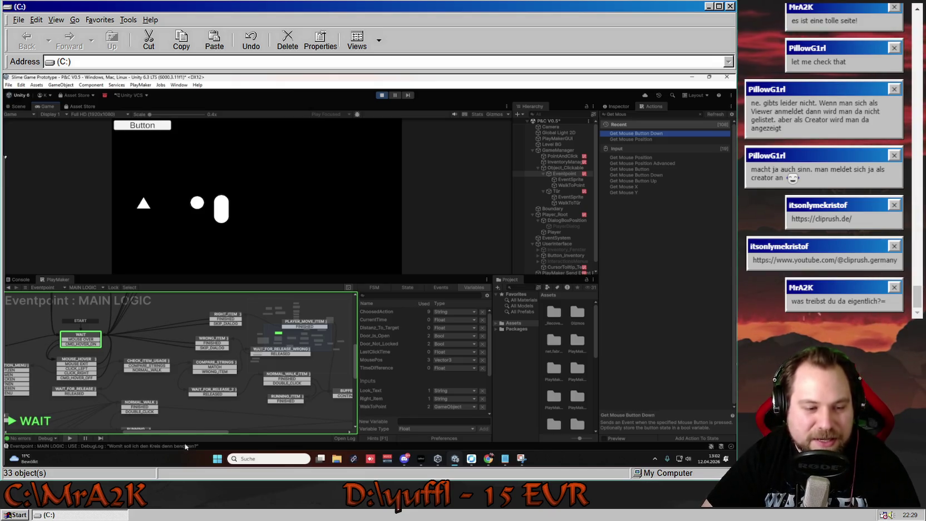
click(197, 202)
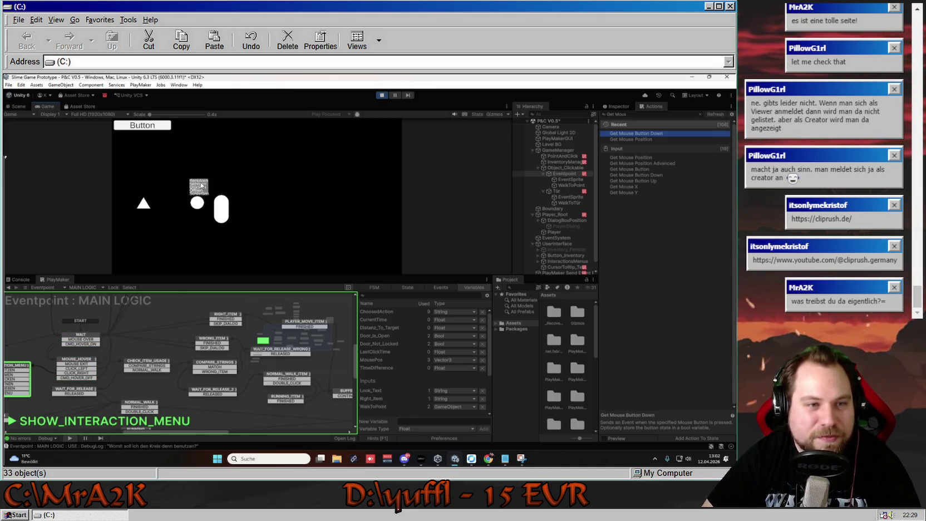
click(200, 184)
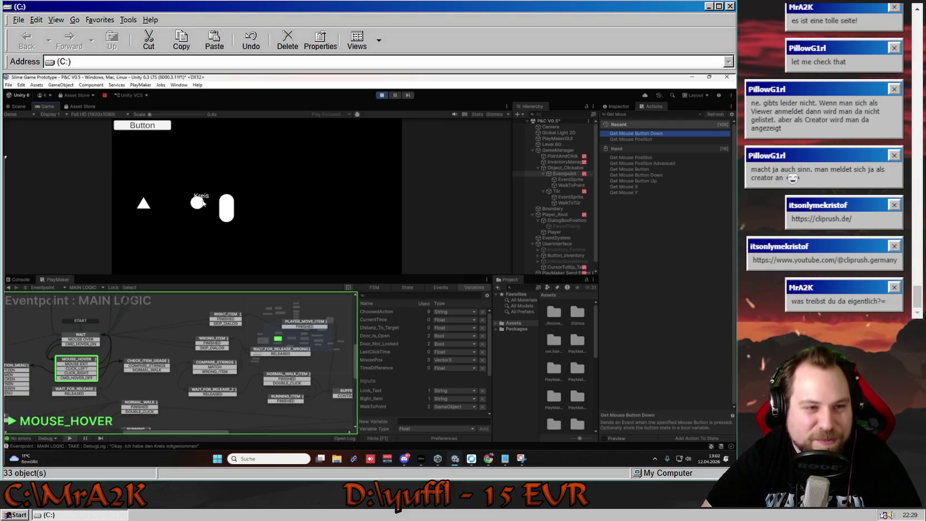
- Try Push, Open and Close on the circle, getting 'Die Tür ist verschlossen!', then walk right
click(197, 203)
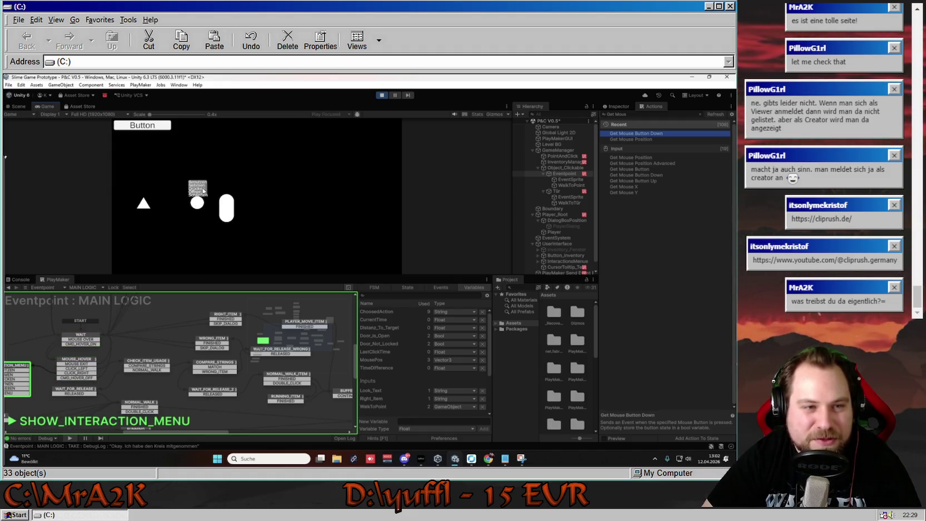
click(203, 190)
click(198, 193)
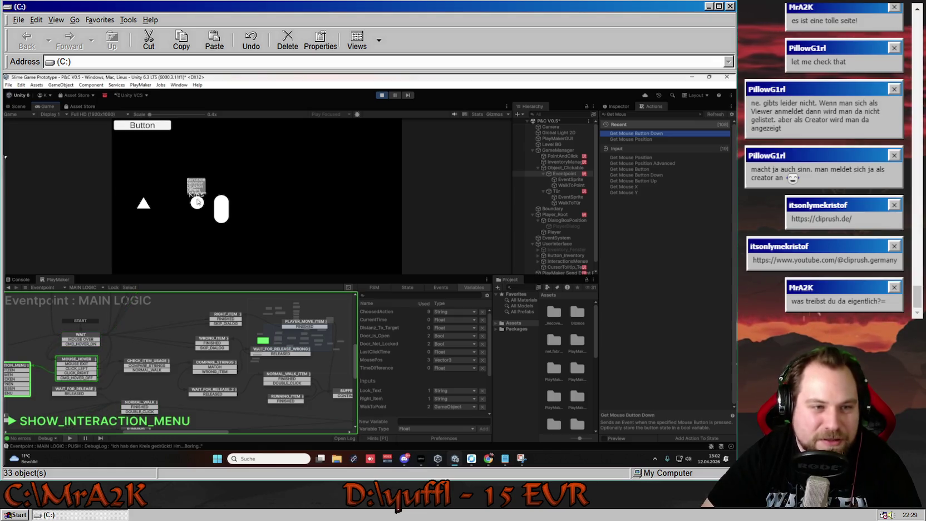
click(198, 192)
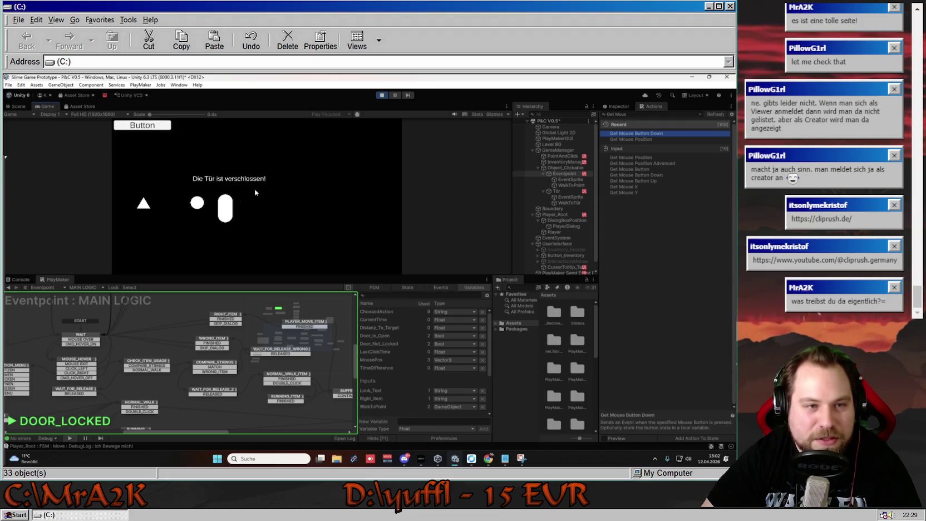
click(198, 200)
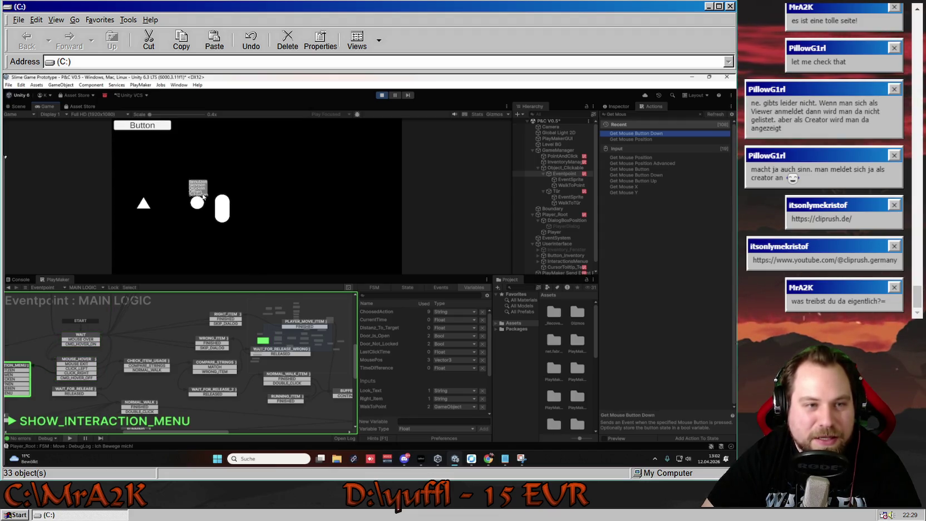
click(201, 189)
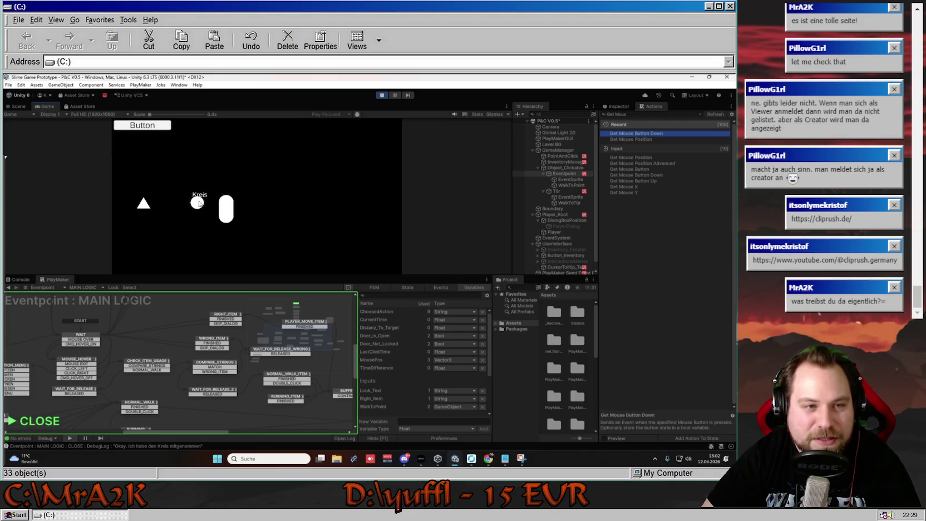
click(272, 215)
click(230, 204)
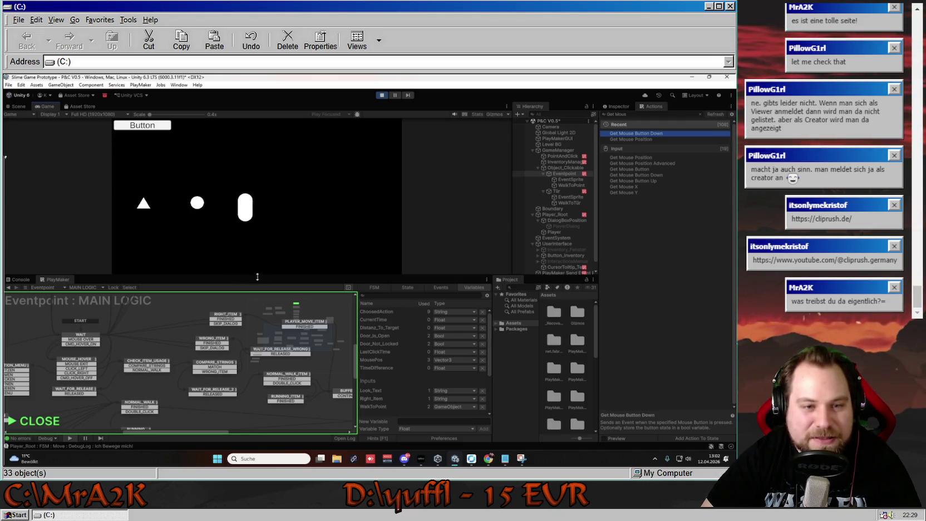
- Restart Play mode and try the inventory item on the triangle, getting 'Das geht nicht du Idiot!'
scroll(187, 394, down, 3)
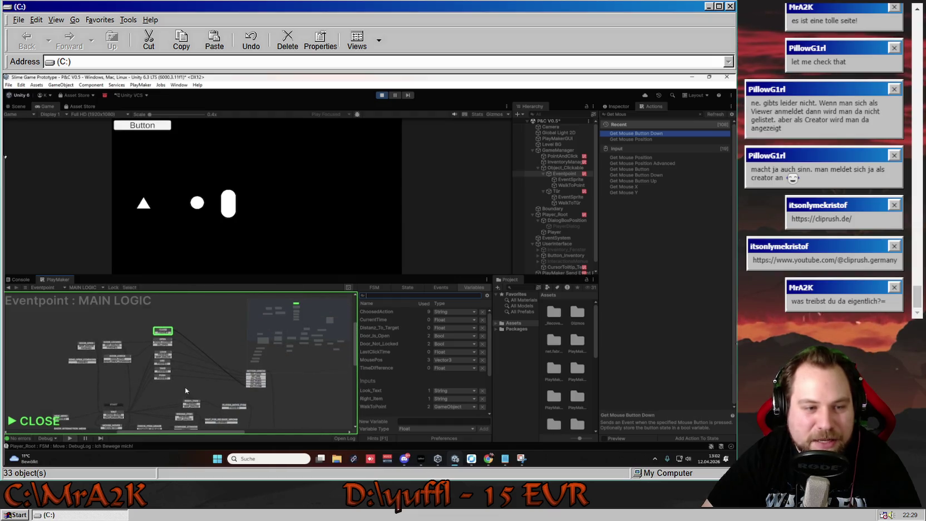
scroll(225, 340, up, 4)
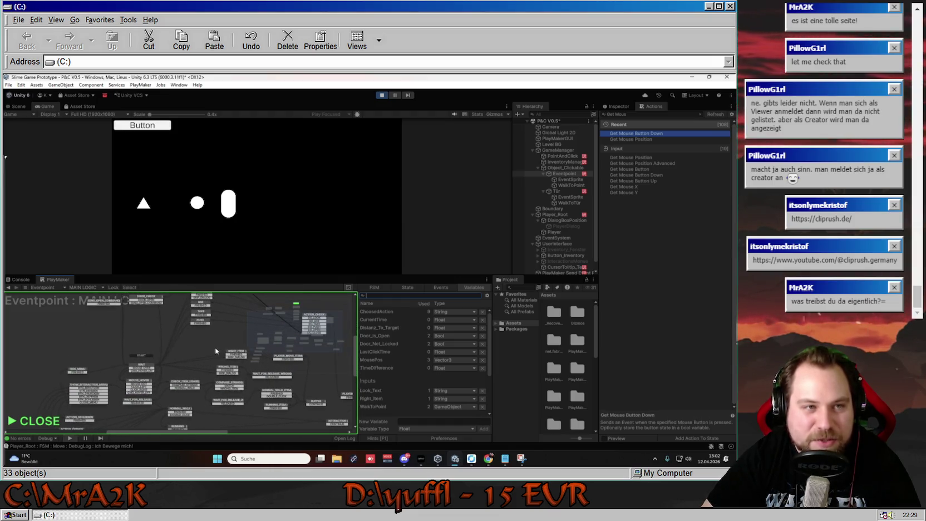
click(381, 95)
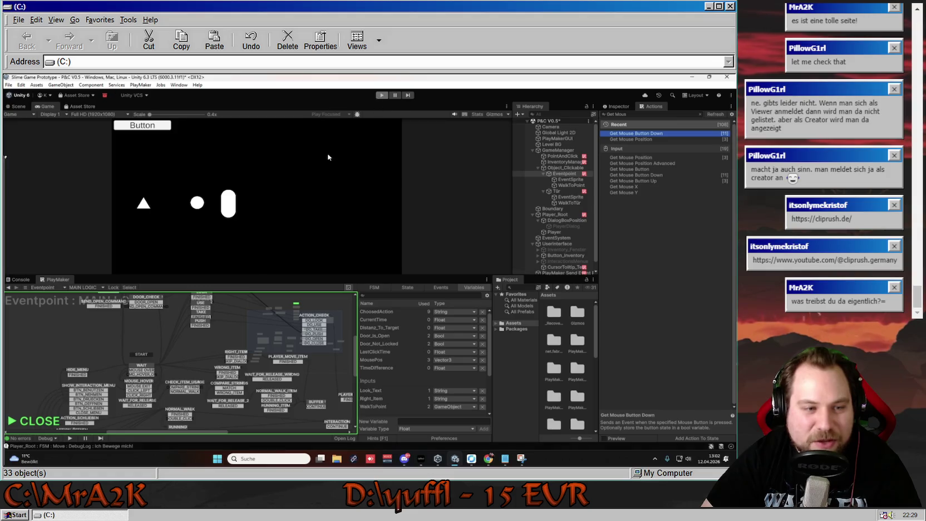
click(382, 96)
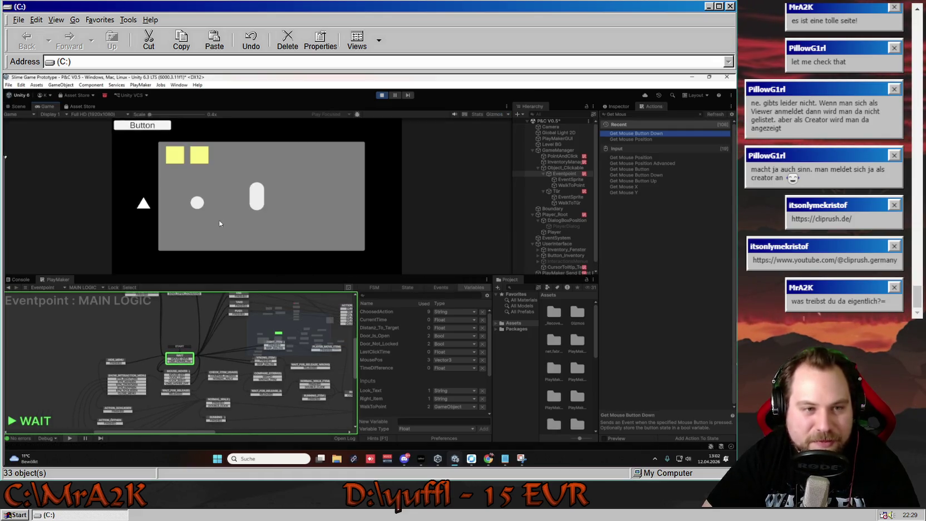
click(198, 155)
click(143, 203)
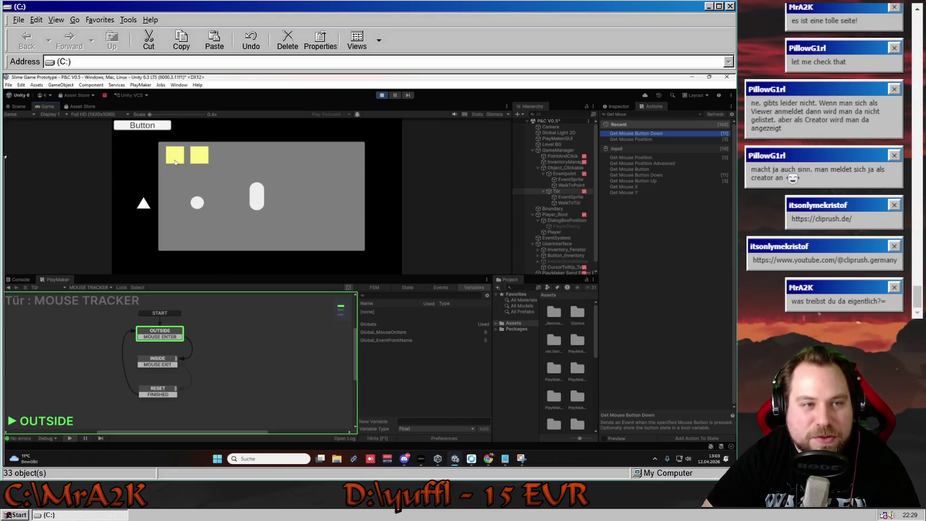
- Open the triangle door with the key, toggle the inventory, stop Play mode, and show Notepad
click(143, 203)
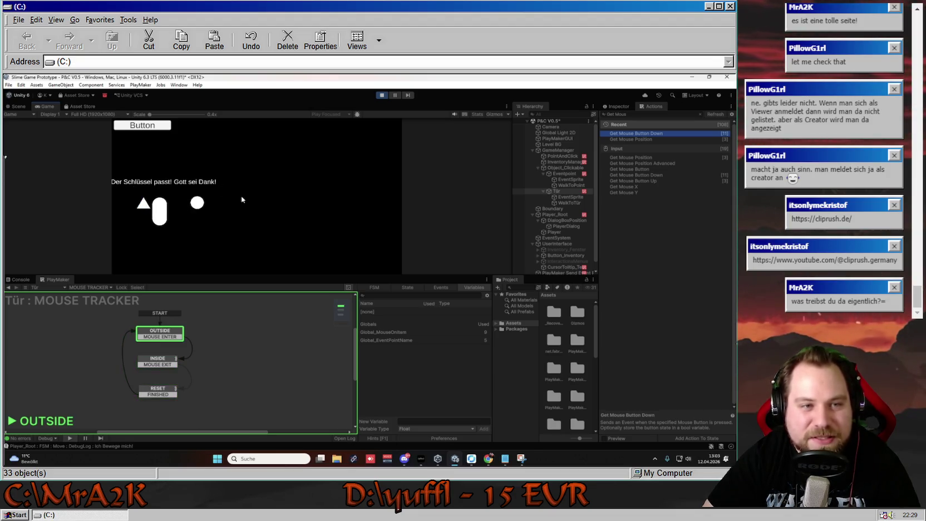
right_click(240, 211)
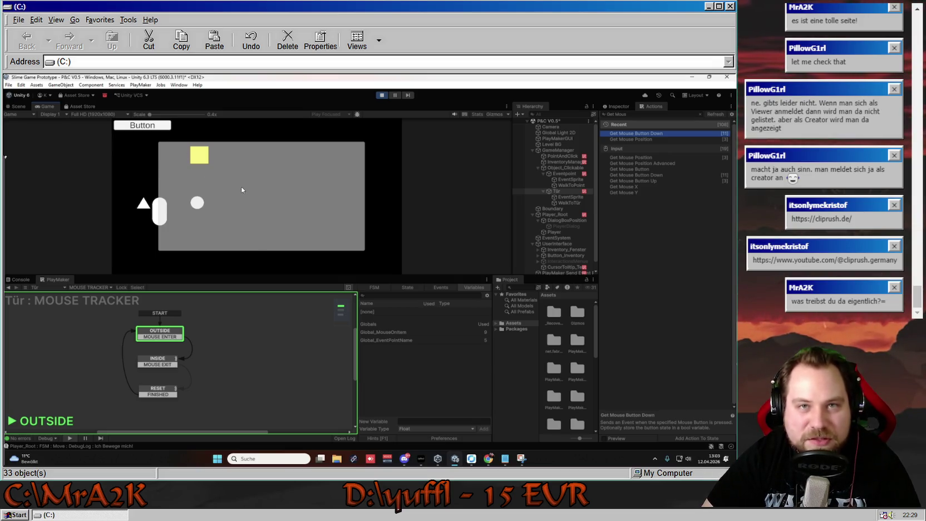
click(274, 128)
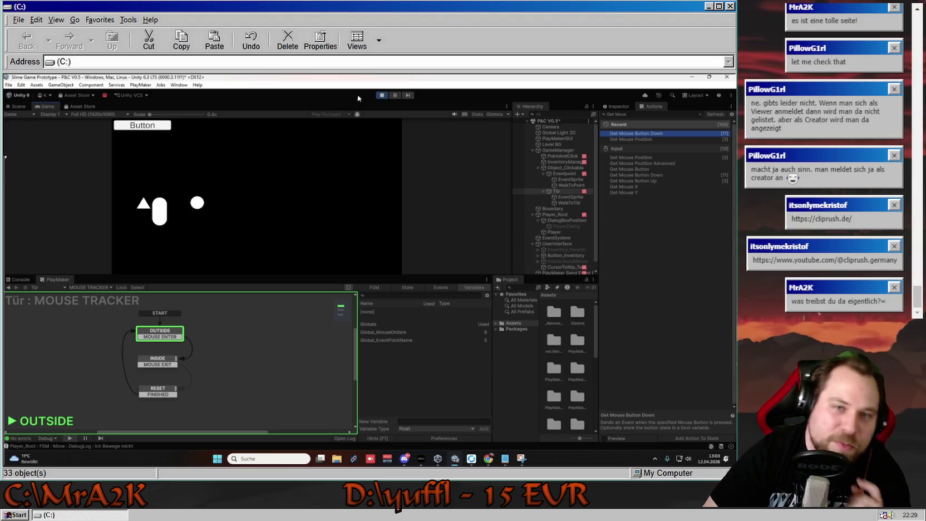
click(381, 95)
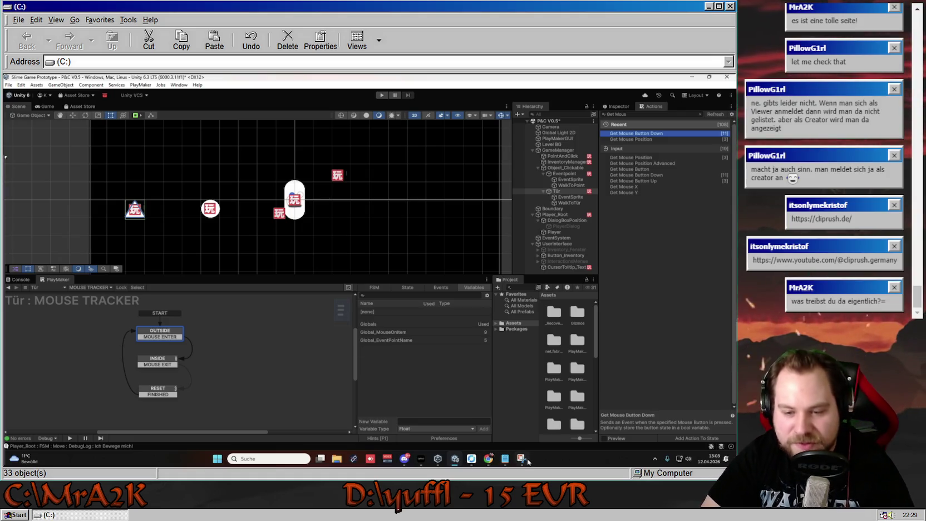
click(505, 458)
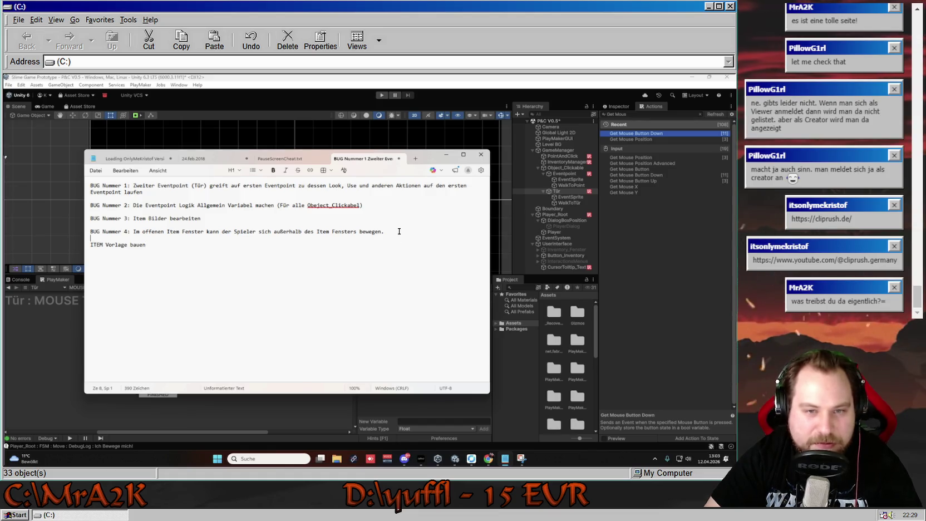
- Start a new note 'Schlüssel eventuell wieder fü…' below the 'ITEM Vorlage bauen' line
click(358, 253)
key(Return)
key(Return)
text(S)
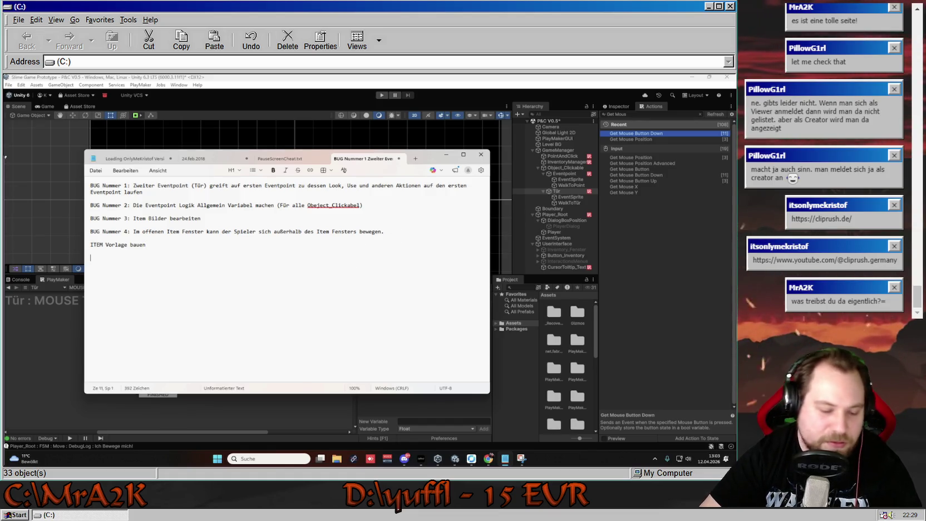
text(chlü)
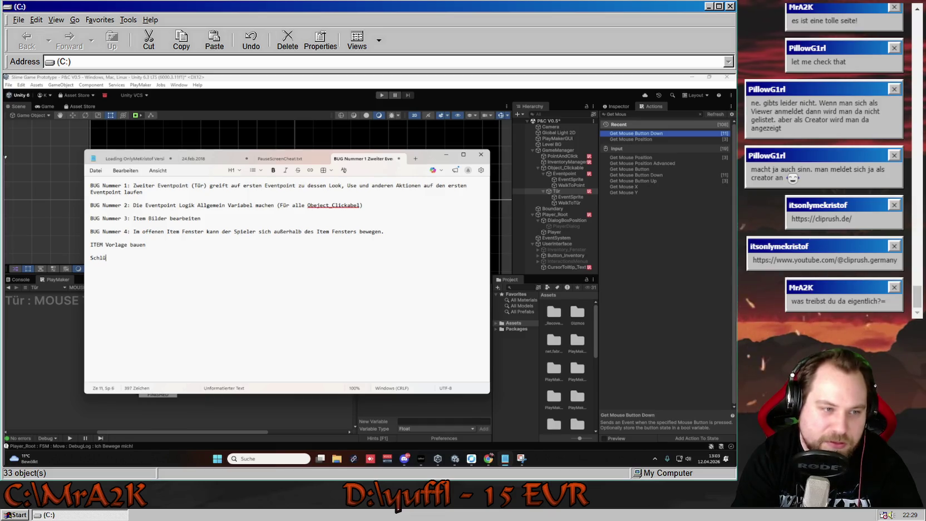
text(sse)
text(el)
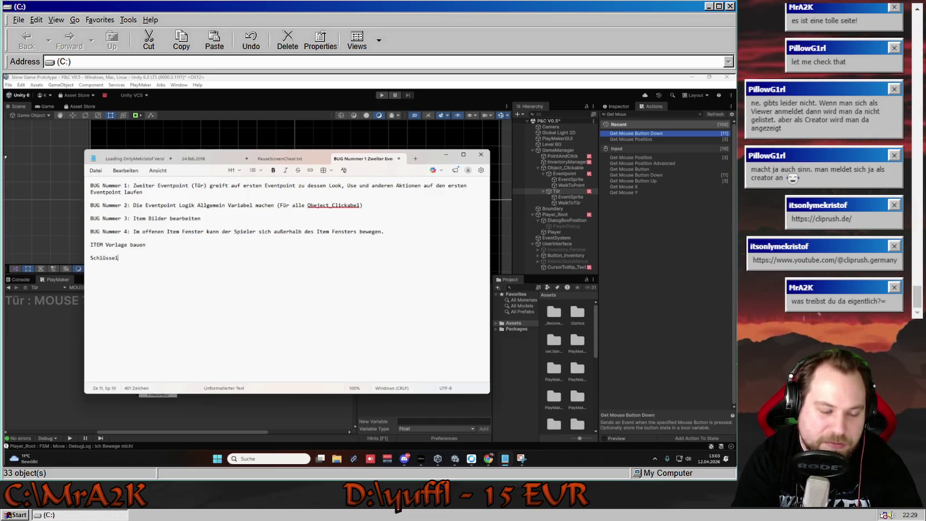
text(entuell wieder)
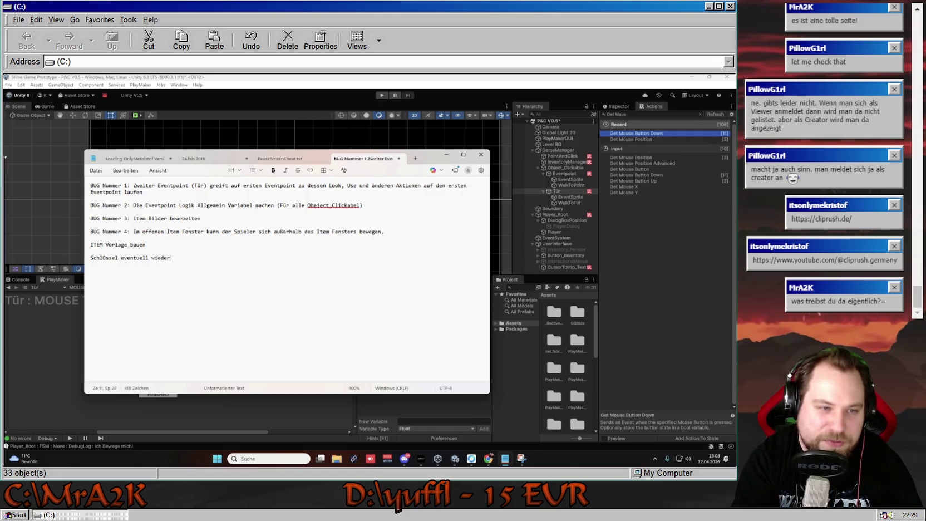